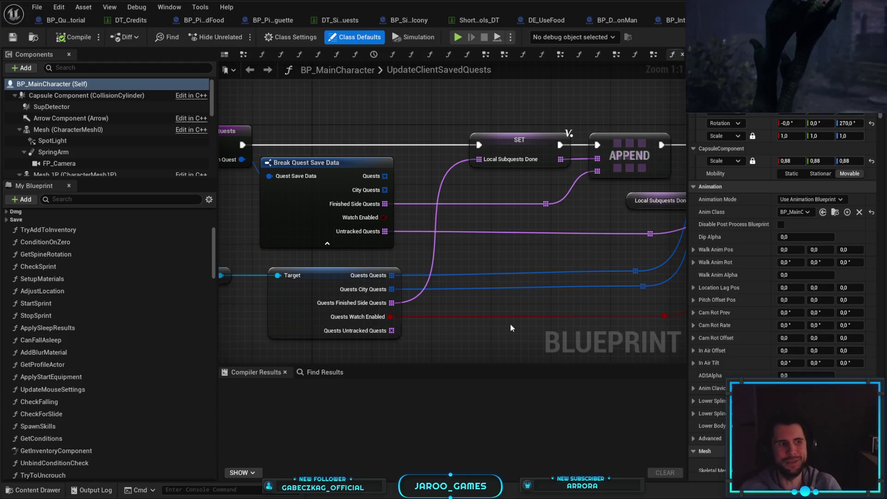
- Browse the UpdateClientSavedQuests graph and My Blueprint panel, then clear the member search
scroll(464, 263, "up", 3)
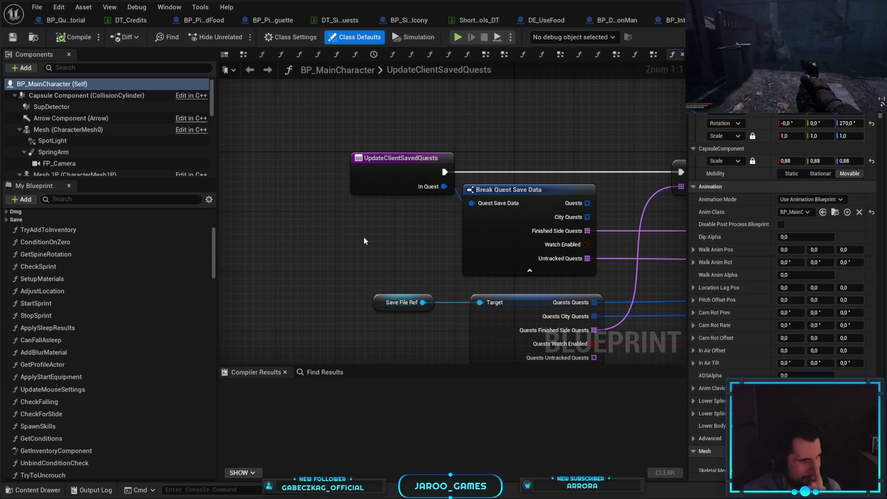
left_click_drag(364, 240, 332, 255)
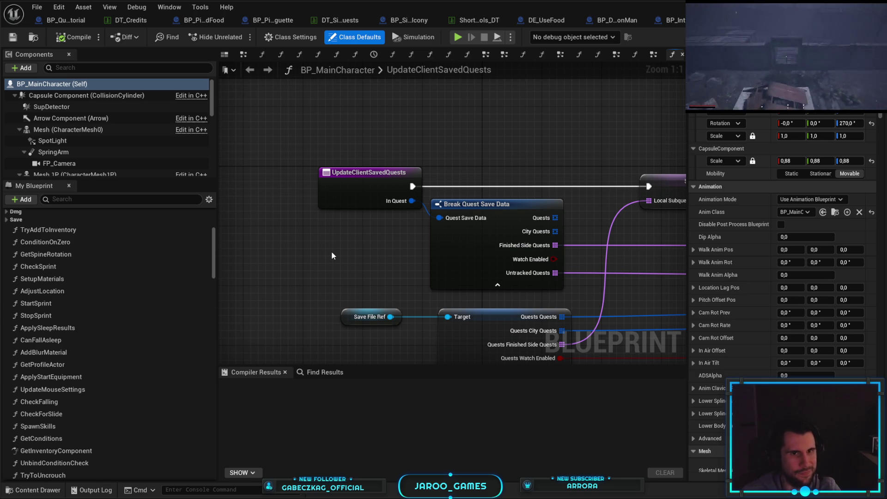
scroll(169, 259, "up", 2)
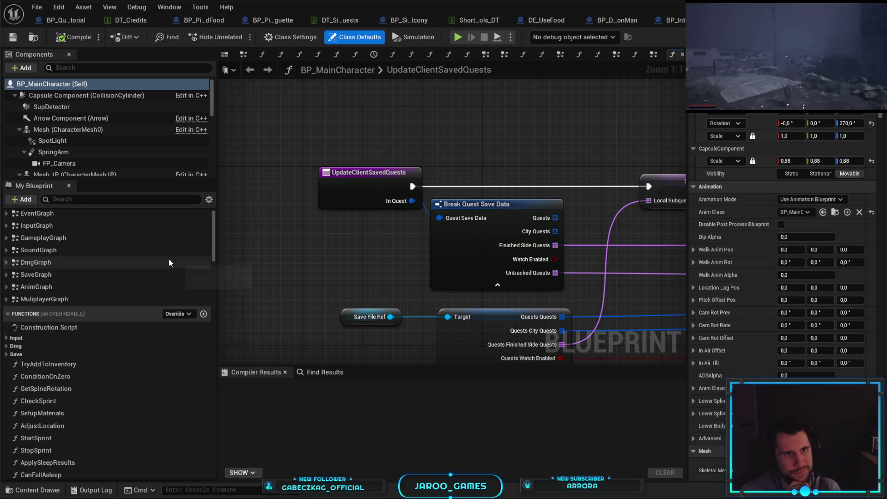
scroll(168, 263, "down", 15)
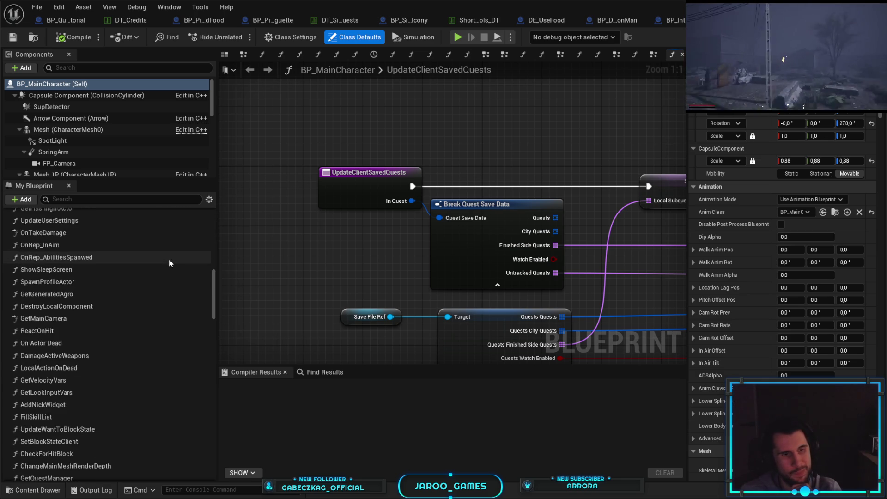
scroll(169, 263, "down", 5)
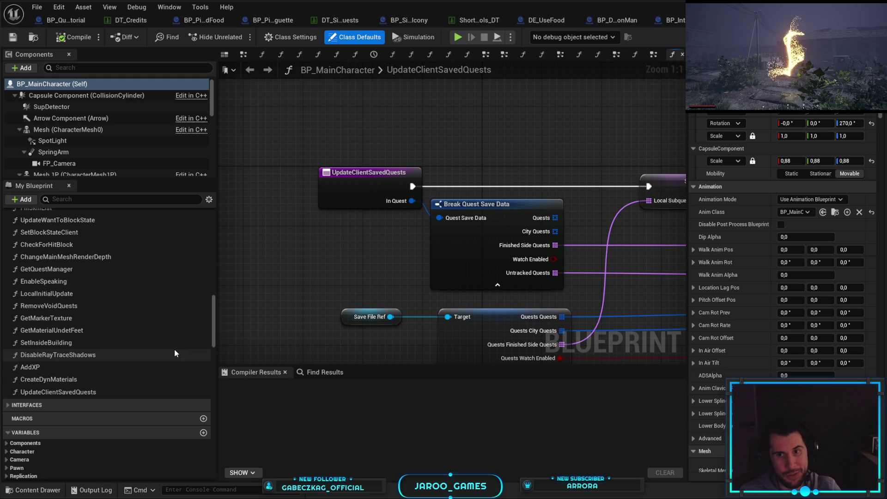
scroll(175, 352, "down", 15)
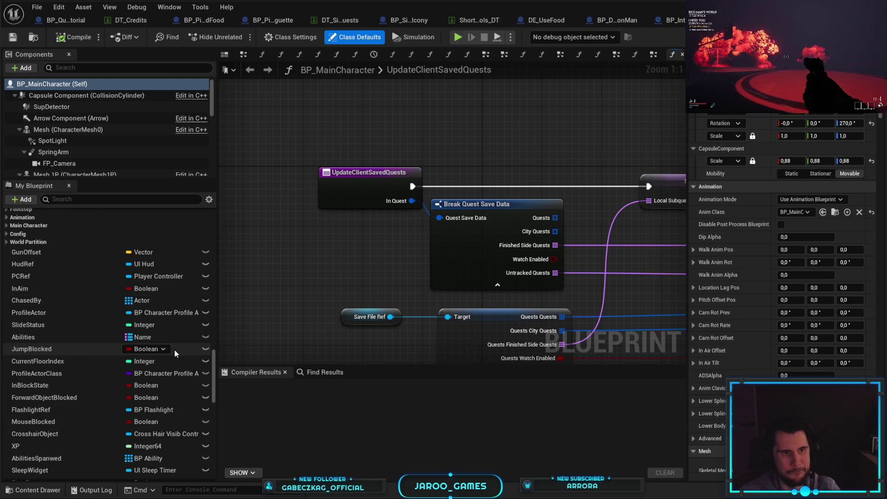
scroll(174, 349, "down", 10)
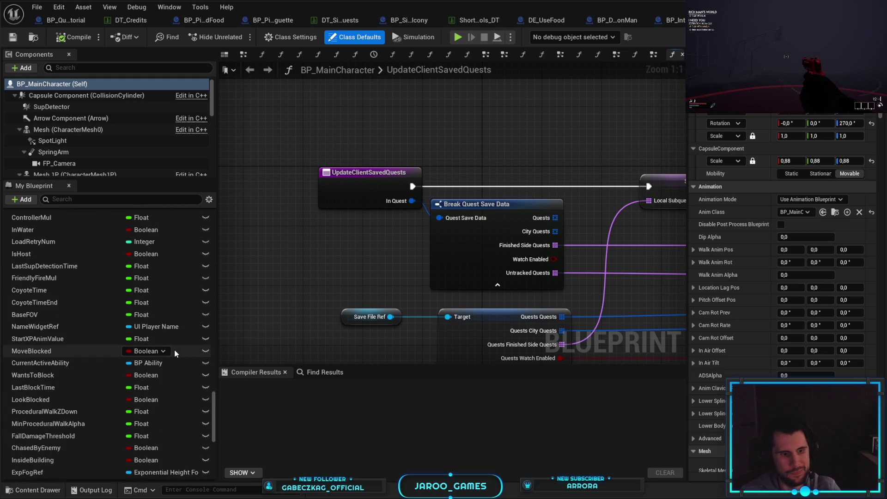
scroll(174, 353, "down", 3)
scroll(173, 350, "down", 10)
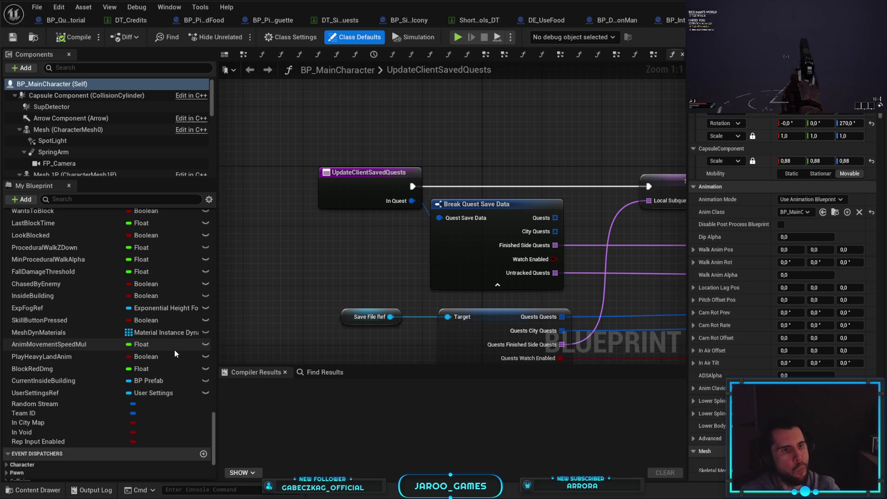
scroll(173, 349, "up", 20)
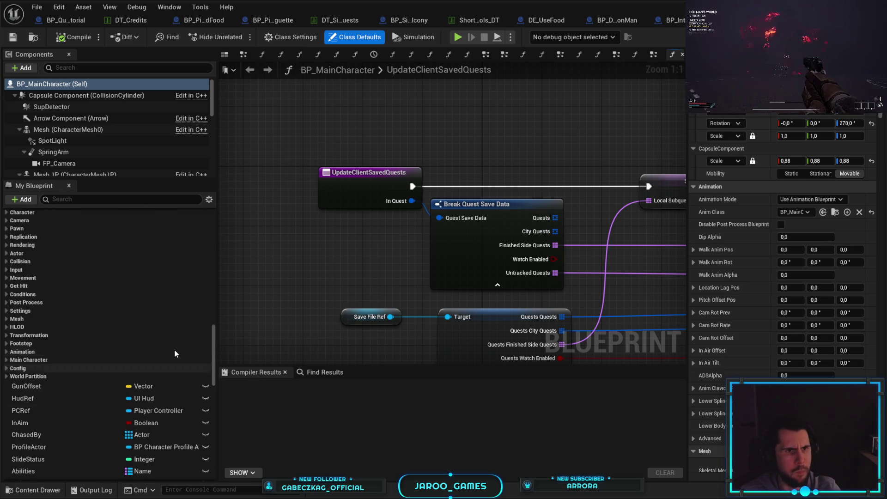
scroll(174, 350, "up", 8)
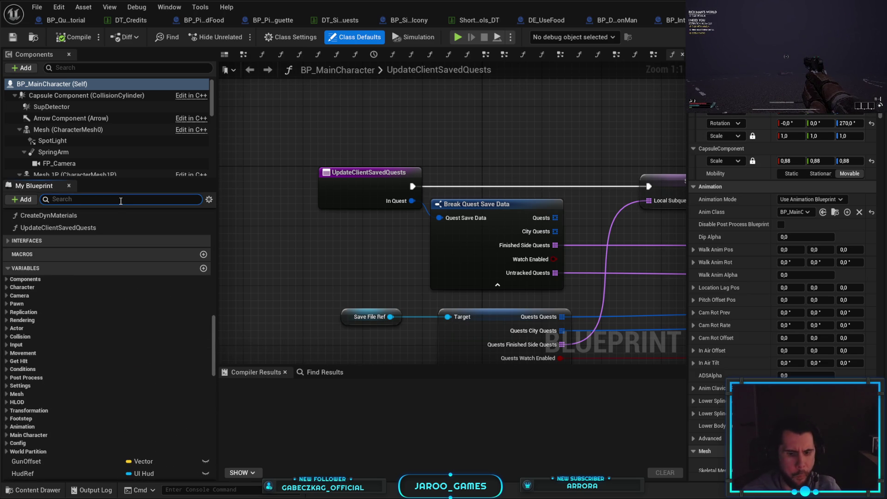
type("rotate")
key("ctrl+a")
key("BackSpace")
scroll(121, 114, "down", 10)
- Filter BP_MainCharacter's Components list to the four entries matching 'di'
left_click(93, 69)
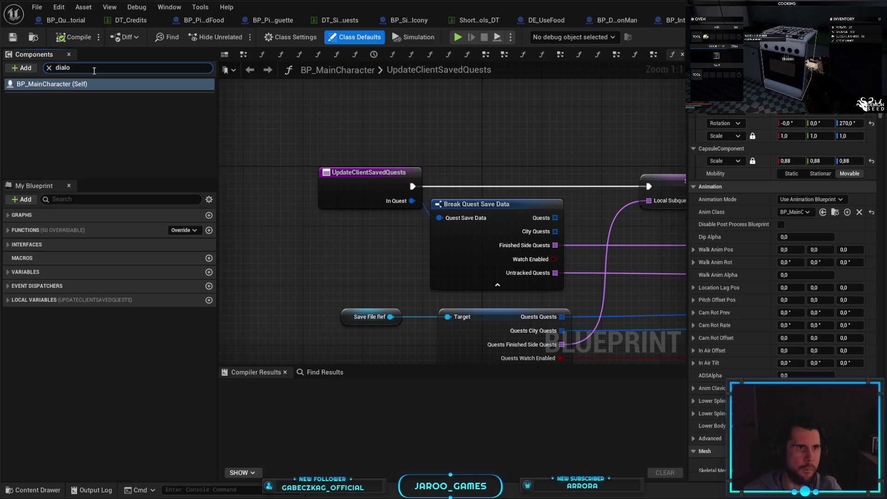
key("ctrl+a")
key("BackSpace")
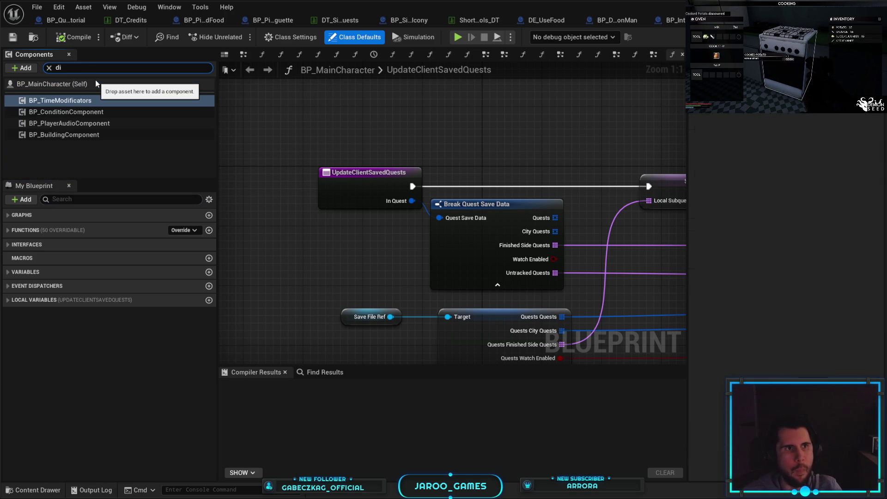
type("di")
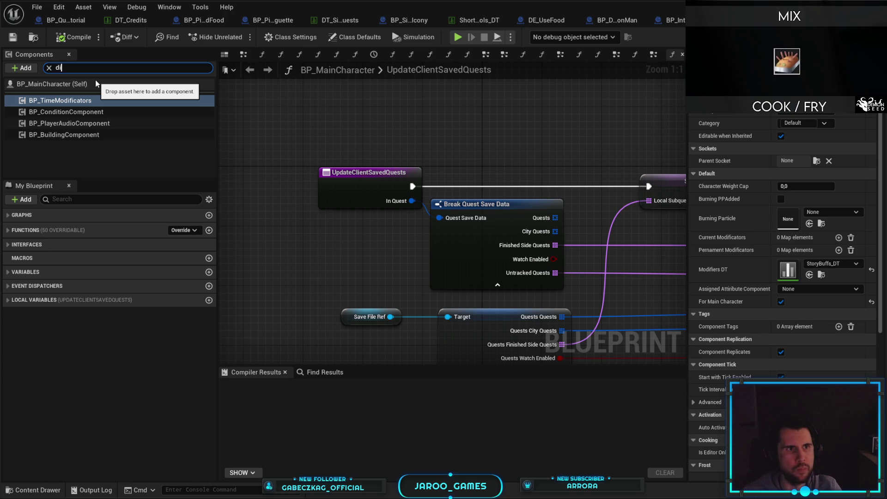
key("BackSpace")
key("BackSpace")
type("di")
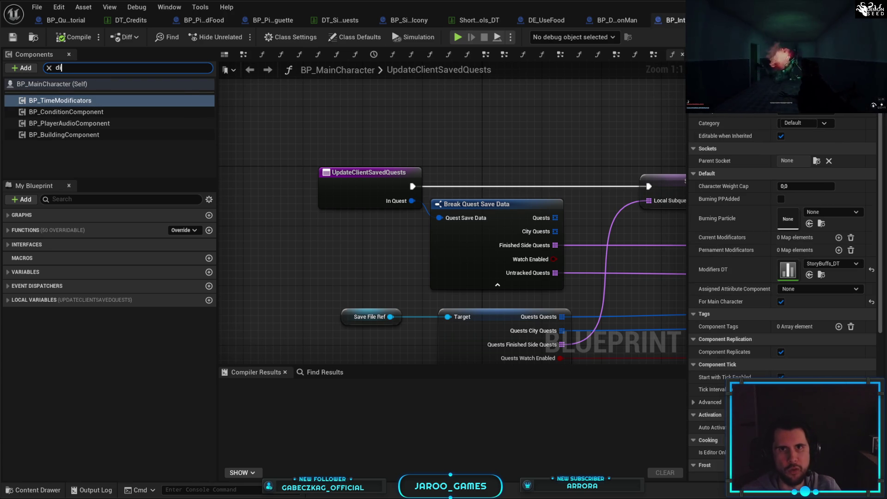
left_click(671, 20)
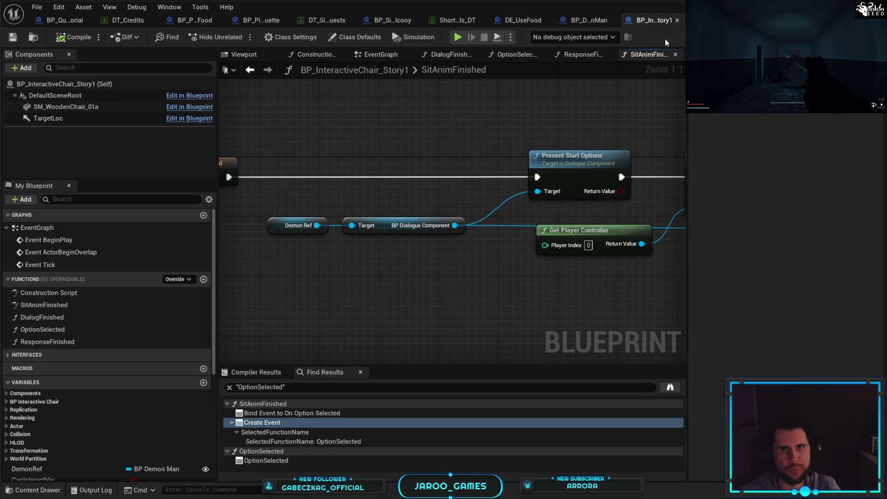
- Jump to the OptionSelected Create Event node and pan through to ResponseFinished
left_click(285, 423)
left_click_drag(322, 304, 405, 213)
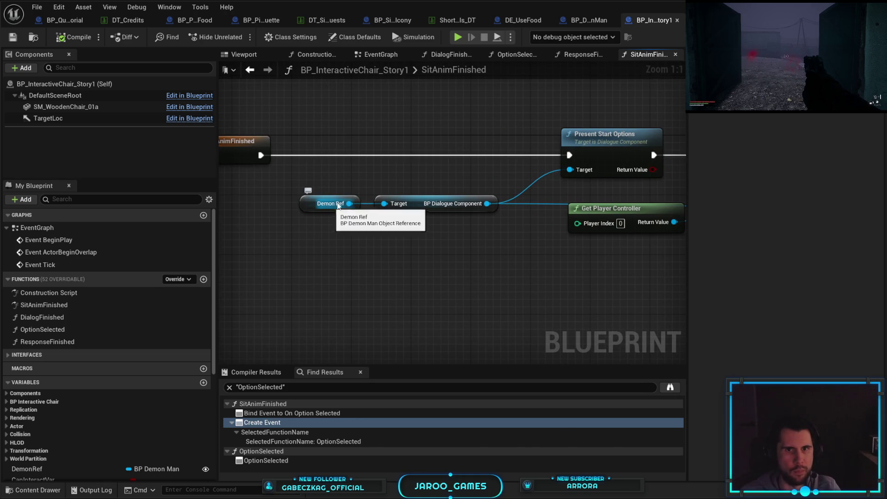
left_click_drag(337, 206, 361, 198)
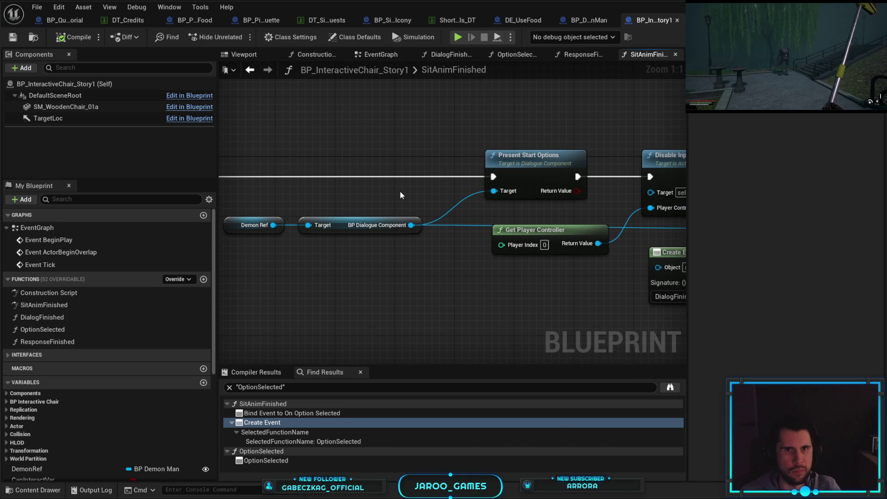
left_click_drag(434, 193, 165, 200)
left_click_drag(564, 131, 423, 147)
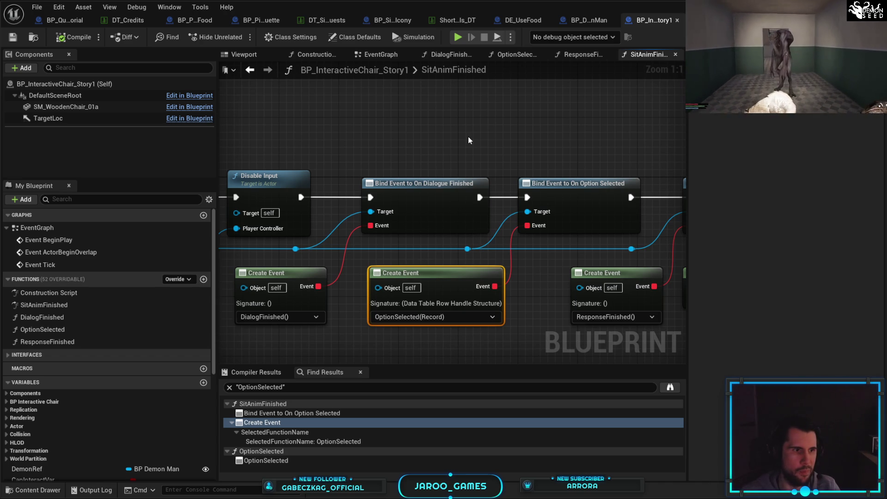
- Pan along Get Viewport Size, Truncate and Get Player Controller to the Set Mouse Position node
left_click_drag(475, 135, 422, 121)
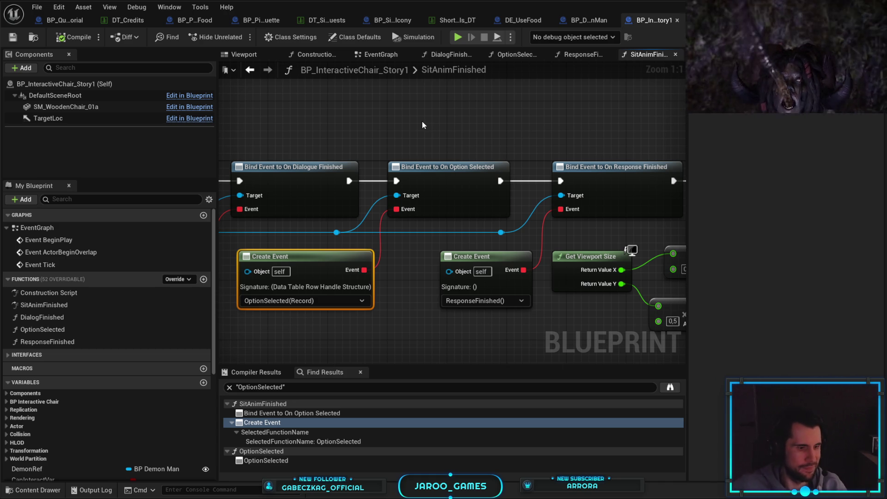
left_click_drag(422, 124, 268, 126)
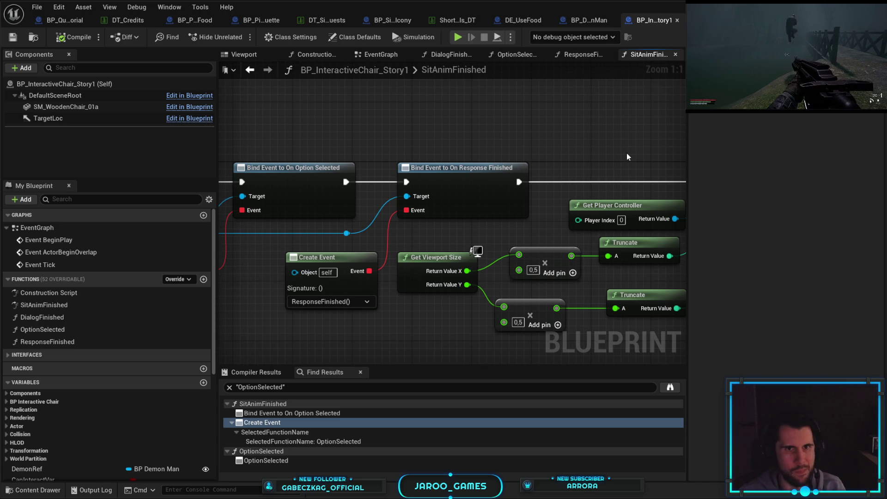
mouse_move(631, 149)
left_mouse_down()
mouse_move(405, 154)
mouse_move(576, 149)
left_mouse_up()
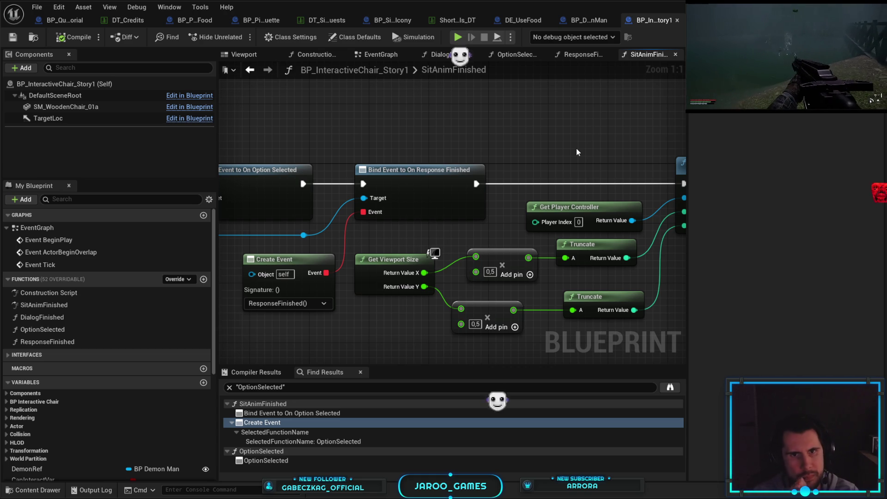
mouse_move(578, 163)
left_mouse_down()
mouse_move(504, 158)
mouse_move(511, 149)
left_mouse_up()
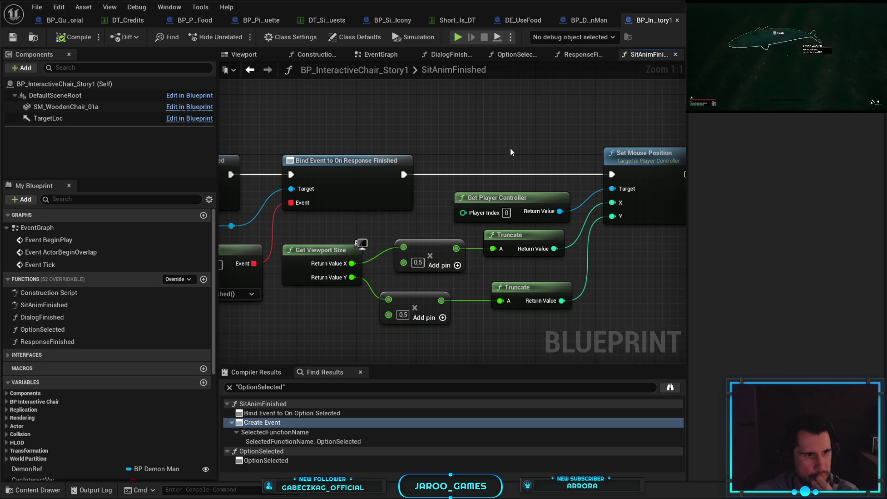
mouse_move(510, 152)
left_mouse_down()
mouse_move(494, 169)
mouse_move(476, 168)
left_mouse_up()
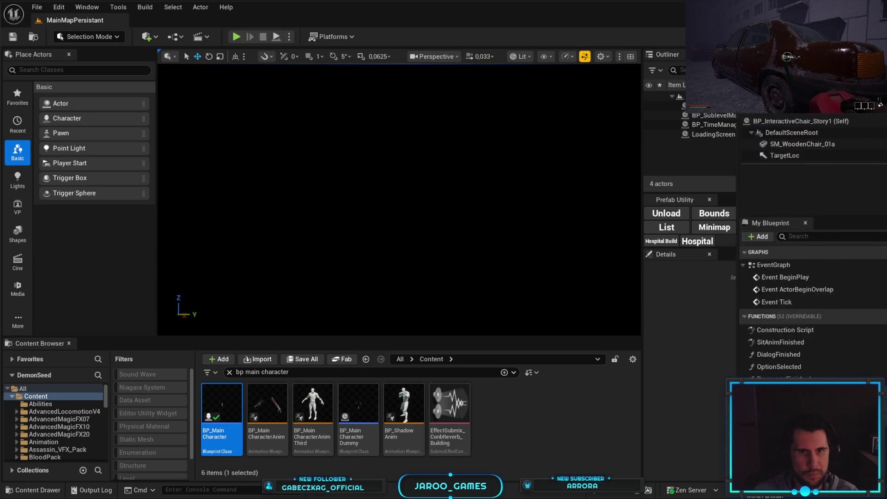
left_click(876, 7)
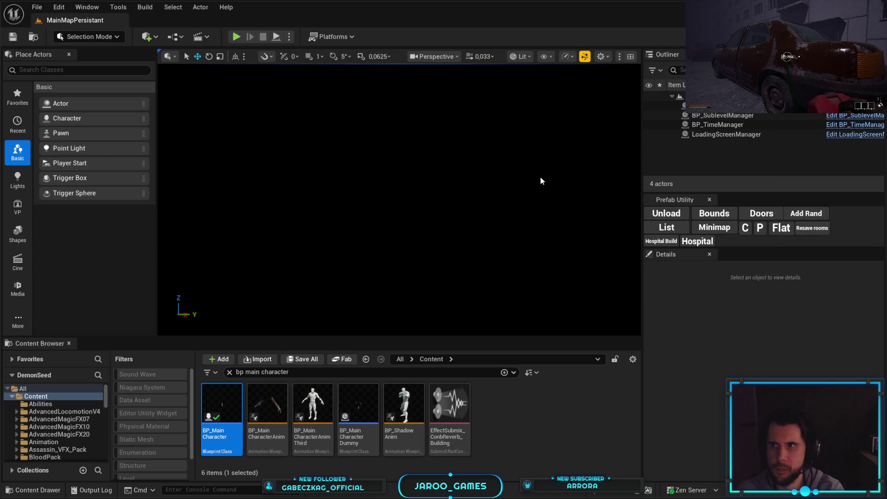
- Play the level fullscreen, sit at Bob's dinner table and reply 'What now?'
key("F11")
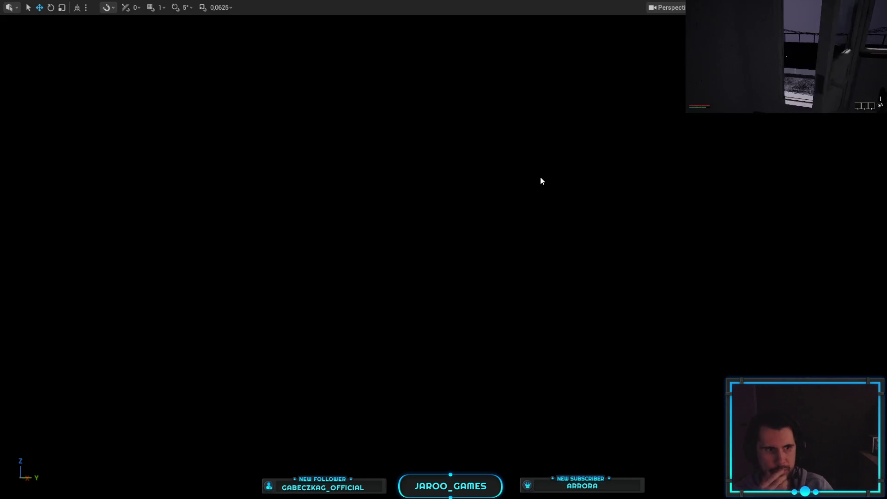
key("alt+p")
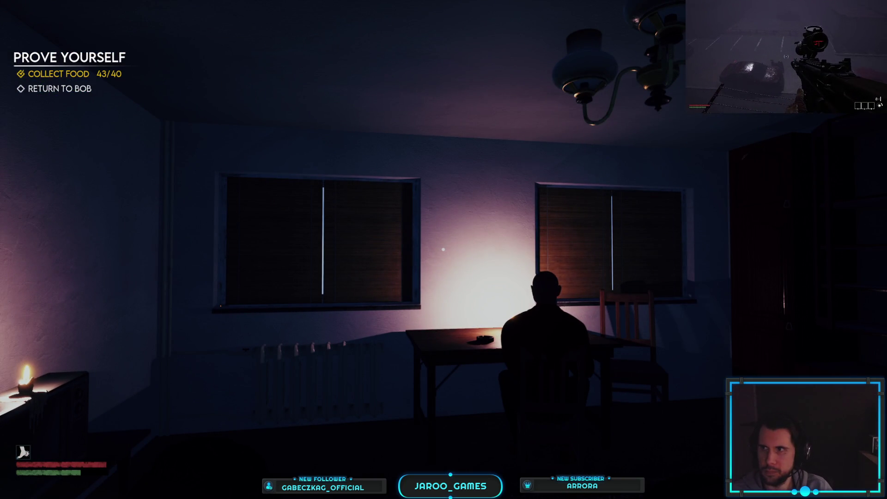
key("w")
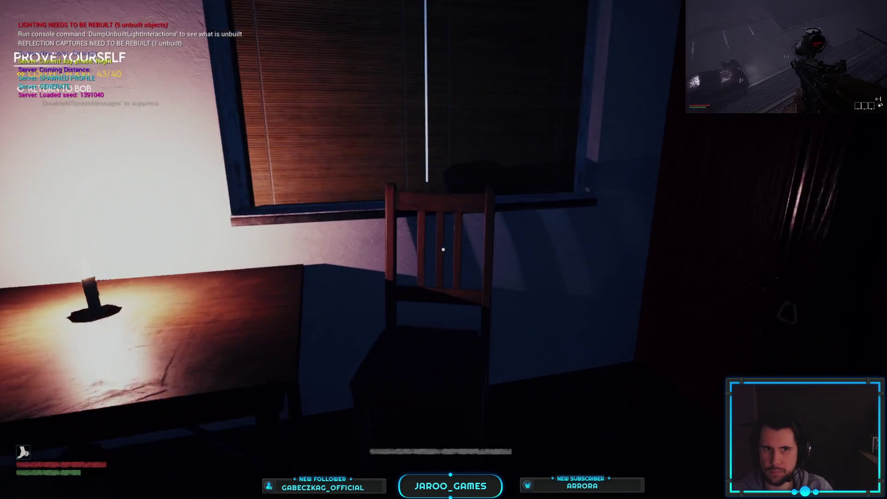
key("e")
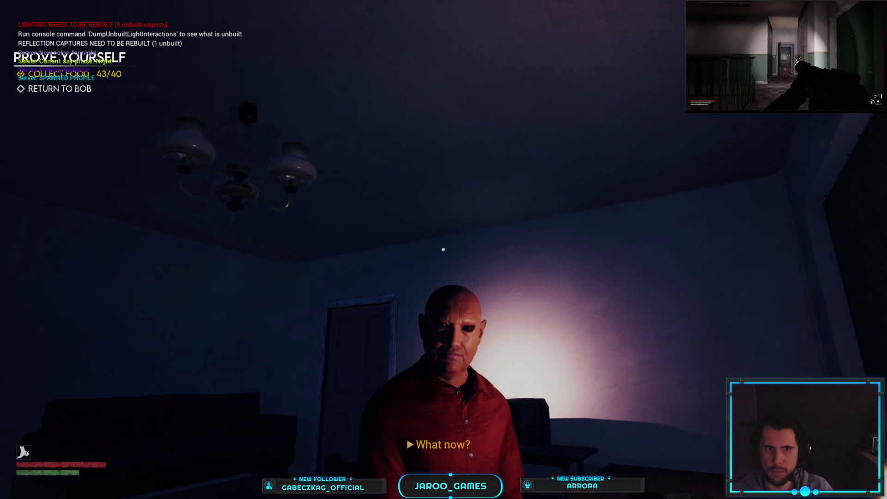
left_click(443, 249)
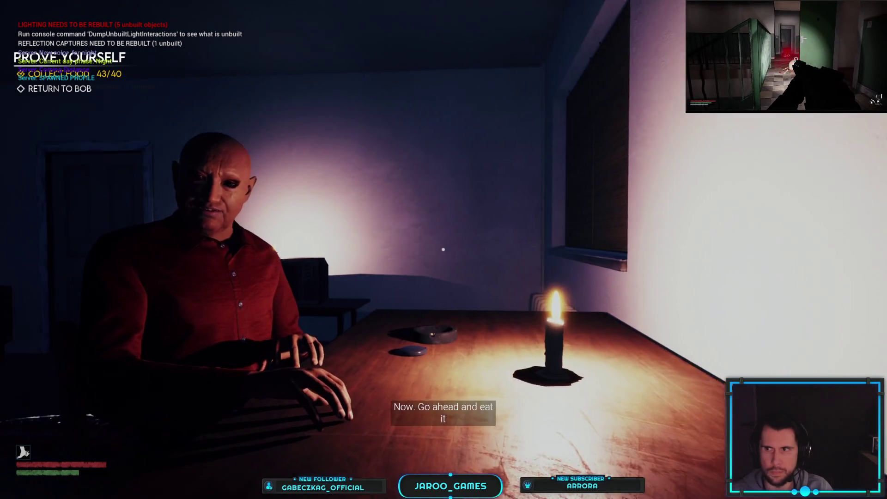
key("Tab")
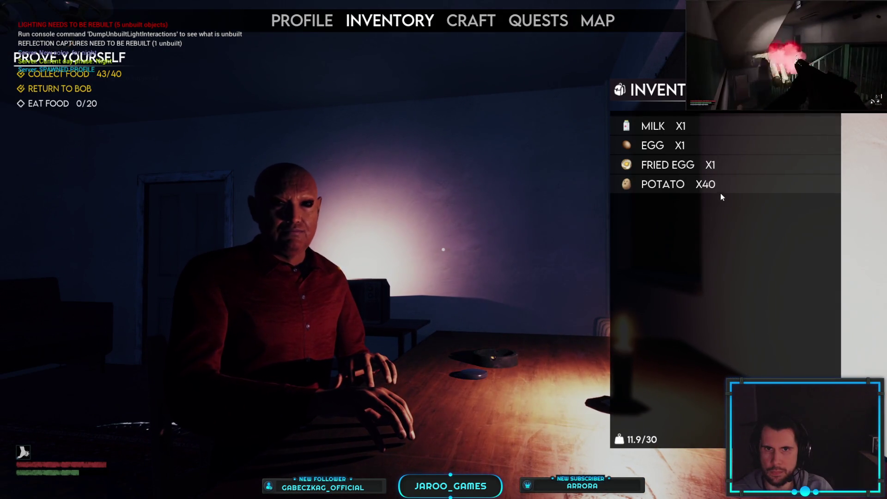
- Eat Potatoes from the inventory until Eat Food reads 20/20, then close the inventory
left_click(721, 189)
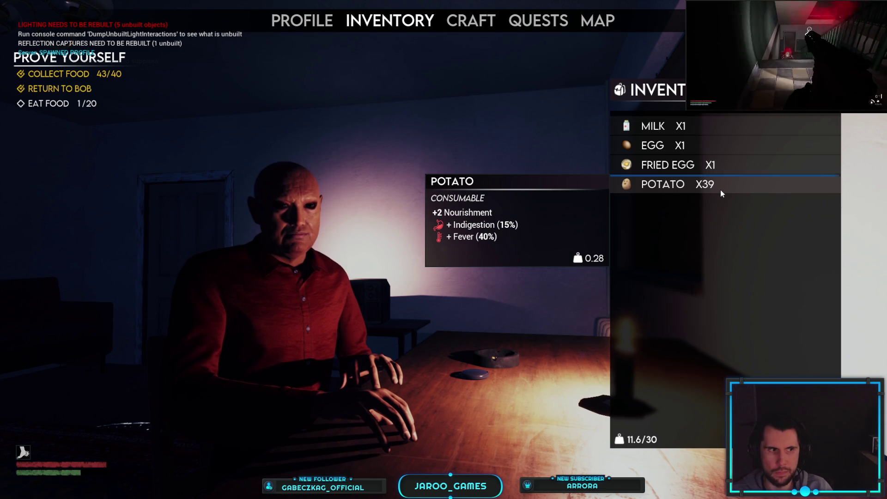
left_click(720, 190)
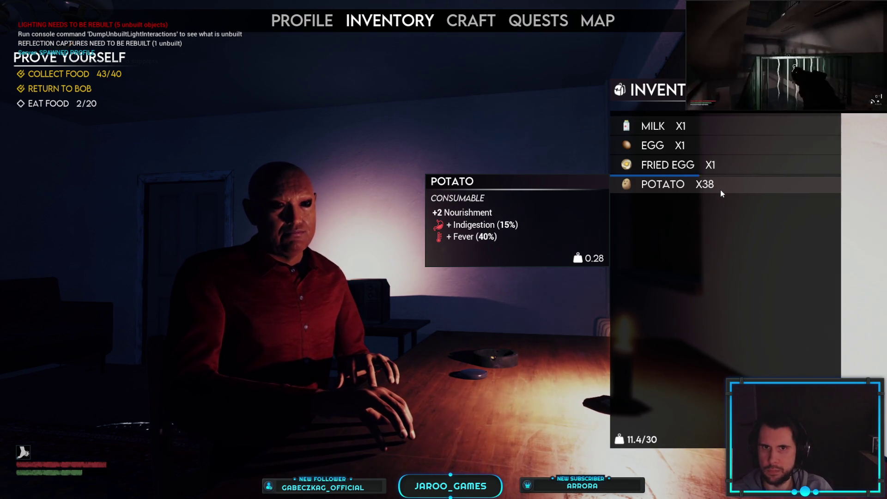
left_click(720, 190)
left_click(721, 191)
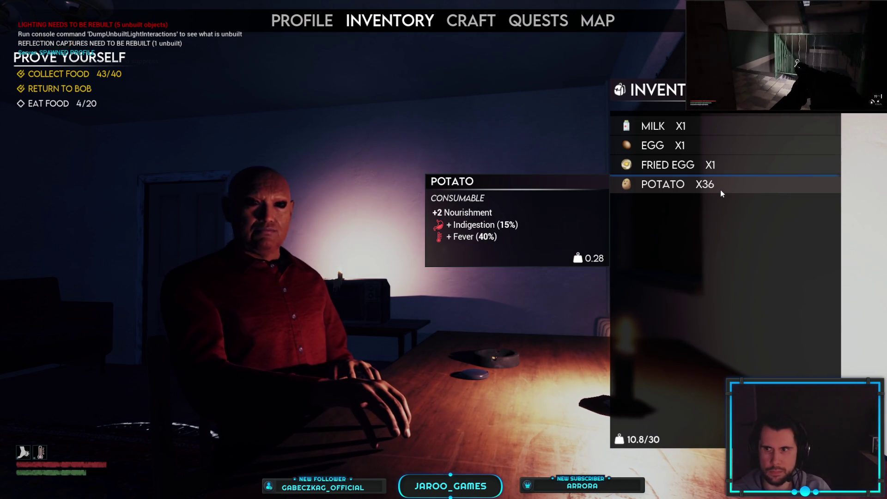
left_click(720, 190)
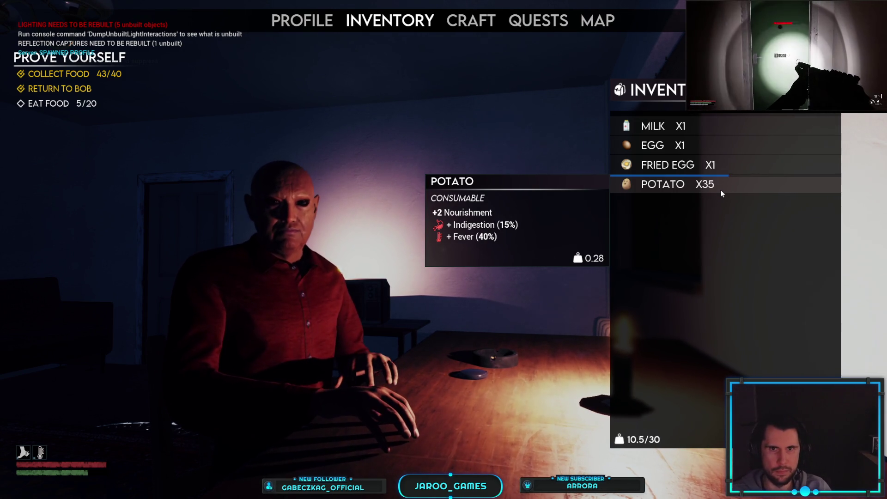
left_click(720, 190)
left_click(720, 190)
left_click(720, 189)
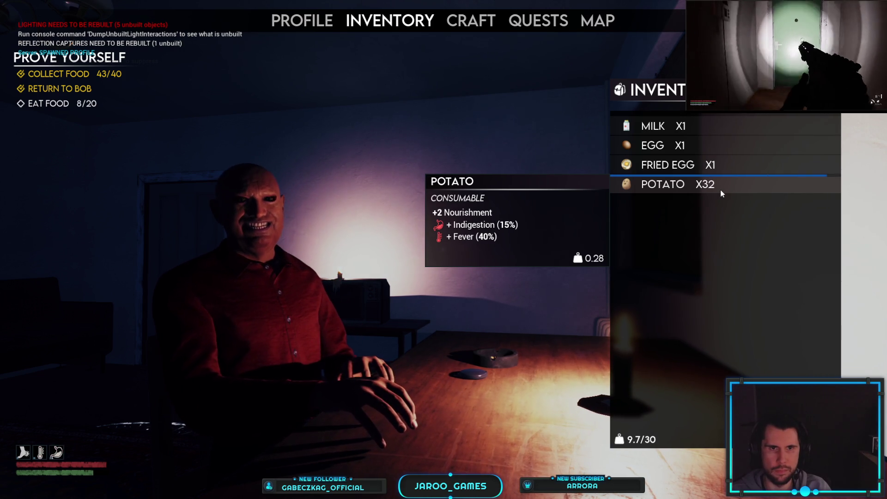
left_click(720, 189)
left_click(720, 189)
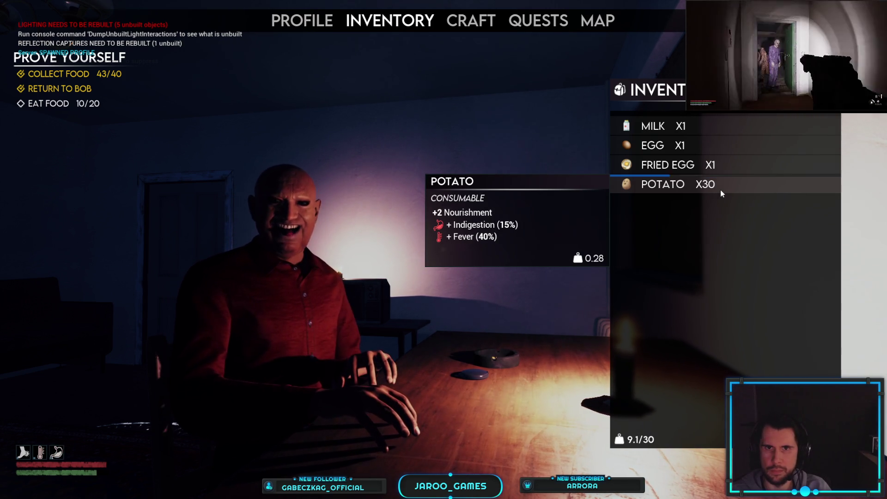
left_click(720, 189)
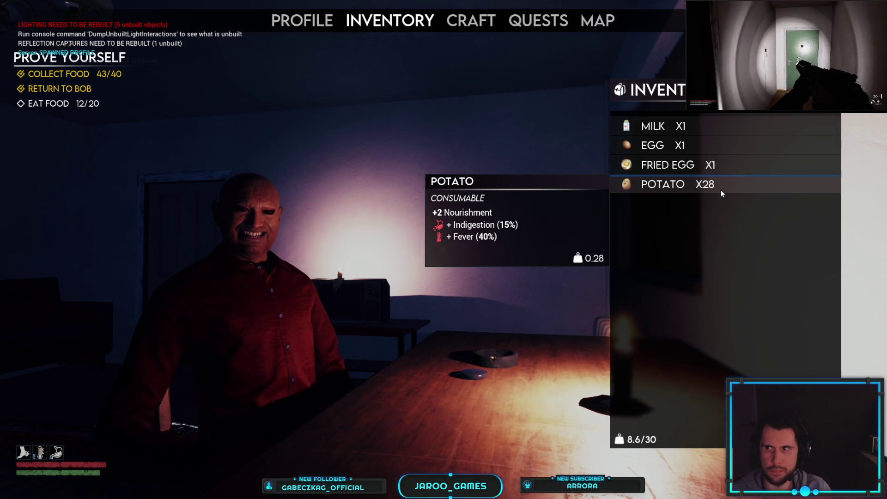
left_click(720, 189)
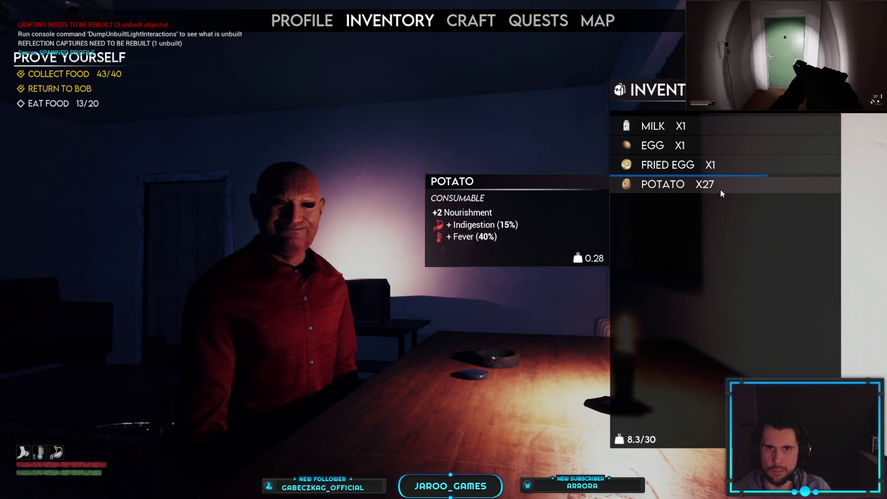
left_click(720, 190)
left_click(720, 189)
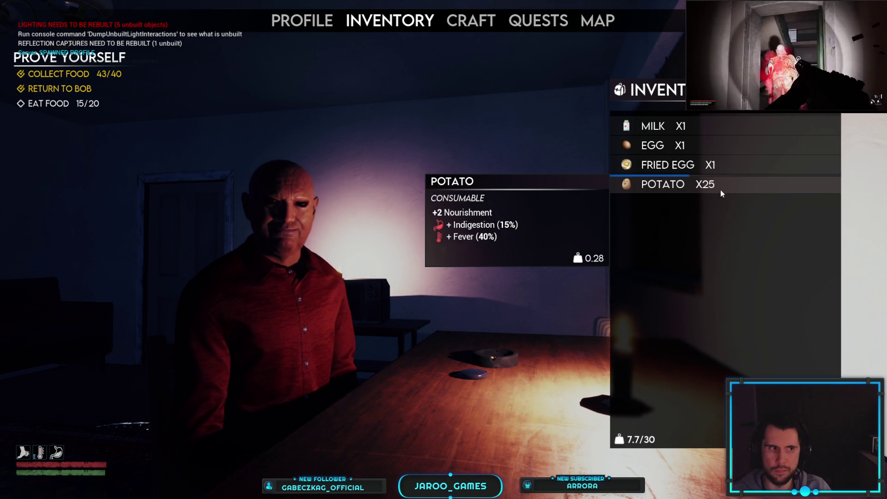
left_click(720, 189)
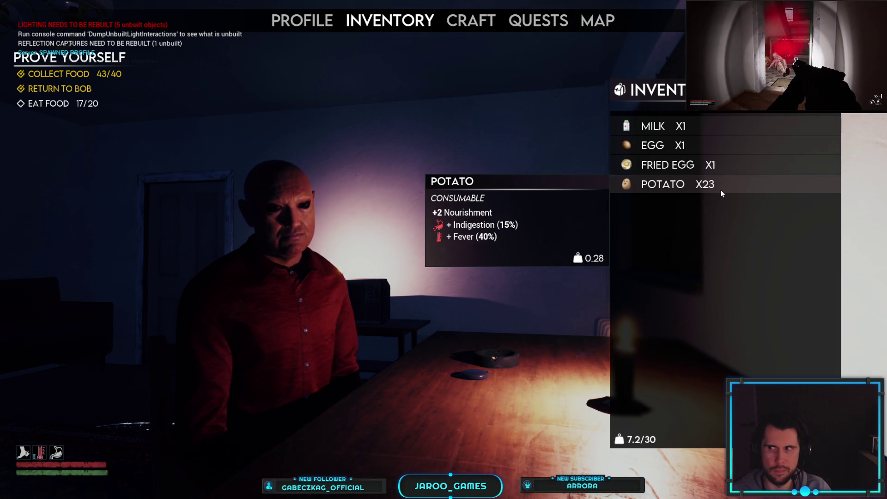
left_click(720, 189)
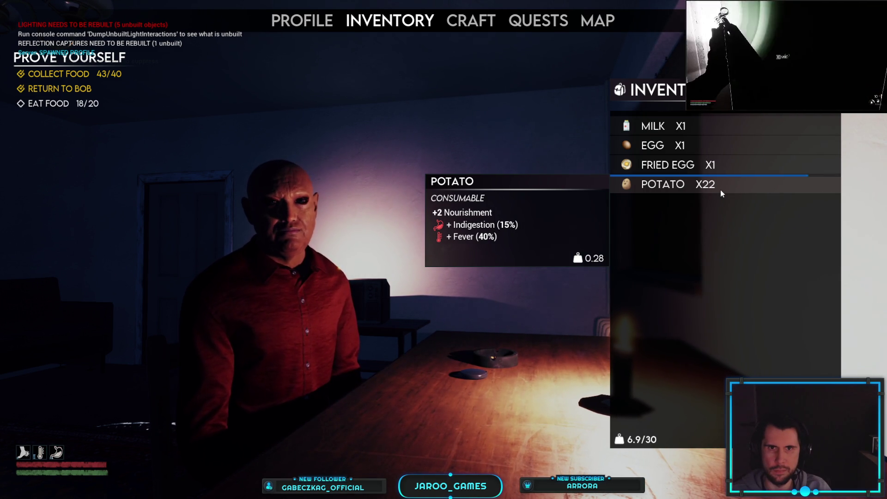
left_click(720, 189)
key("Tab")
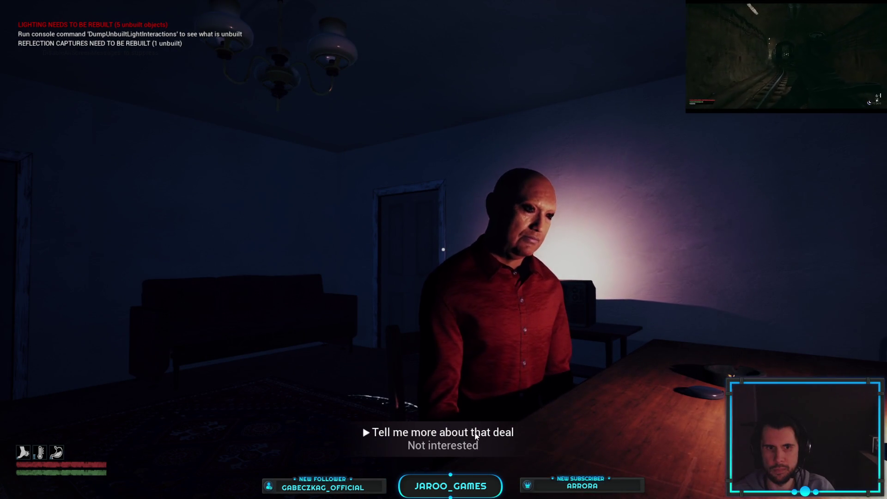
- Choose 'Tell me more about that deal', then accept with 'It's a deal'
left_click(476, 435)
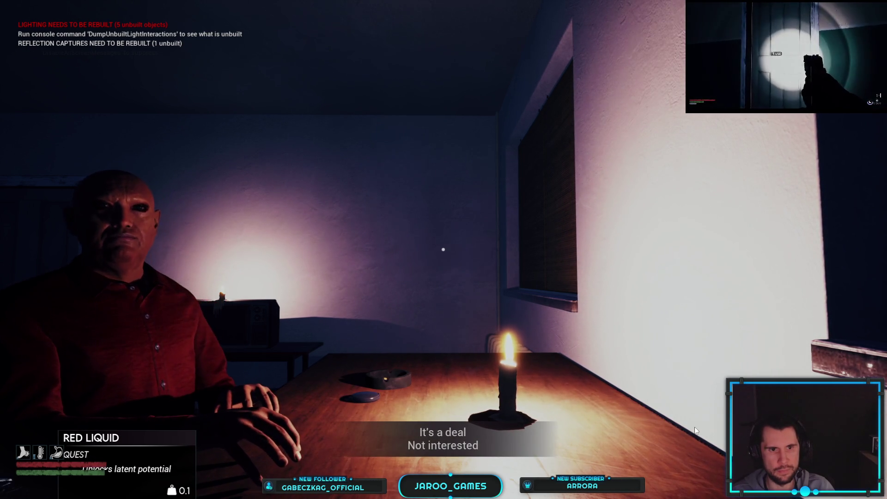
left_click(471, 430)
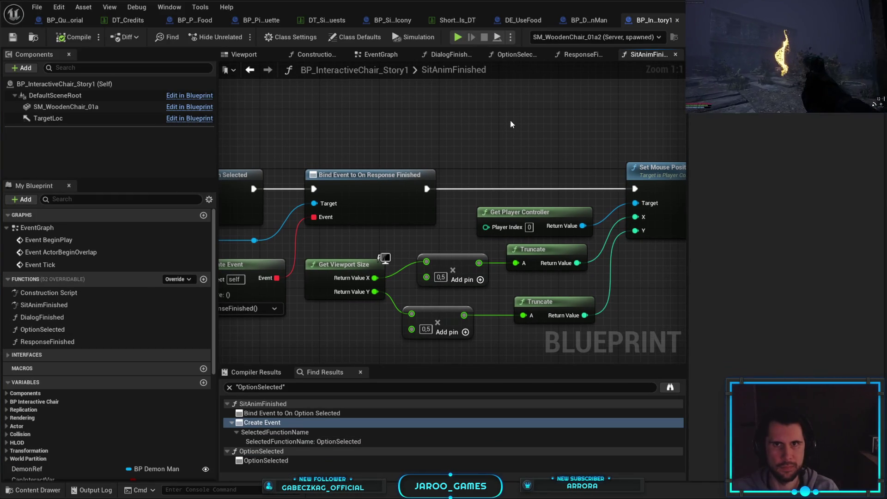
- Marquee-select the Get Viewport Size, multiply, Truncate, Get Player Controller and Set Mouse Position nodes
mouse_move(511, 120)
left_mouse_down()
mouse_move(471, 102)
mouse_move(464, 111)
left_mouse_up()
mouse_move(632, 310)
left_mouse_down()
mouse_move(414, 219)
mouse_move(414, 168)
left_mouse_up()
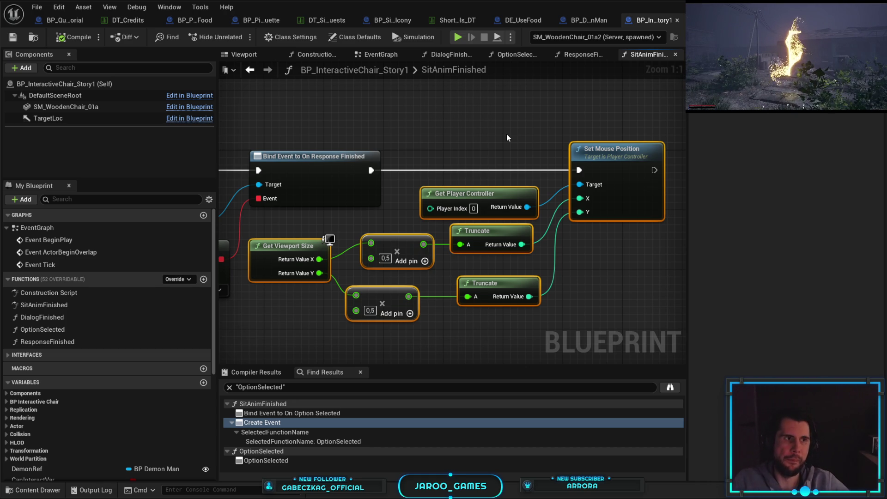
mouse_move(507, 134)
left_mouse_down()
mouse_move(520, 128)
mouse_move(506, 133)
left_mouse_up()
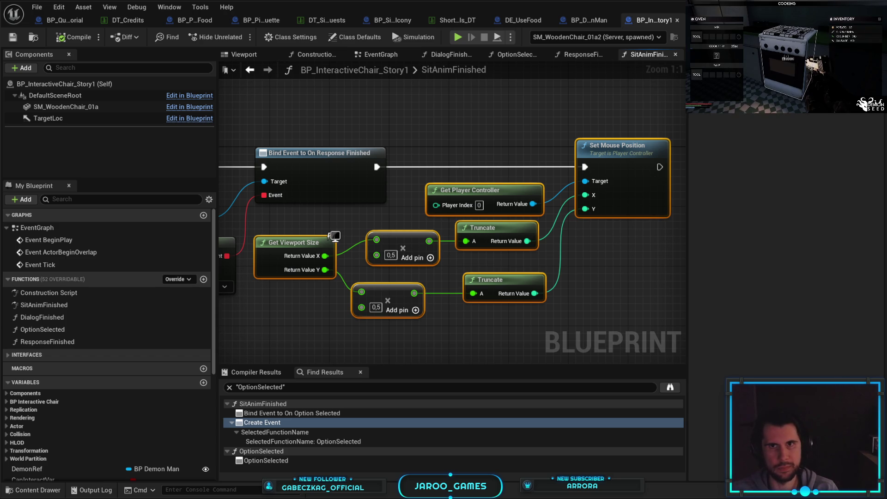
left_click(524, 21)
- Paste the mouse-centering nodes into DE_UseFood and wire For Each Loop Completed to Set Mouse Position
scroll(483, 165, "down", 5)
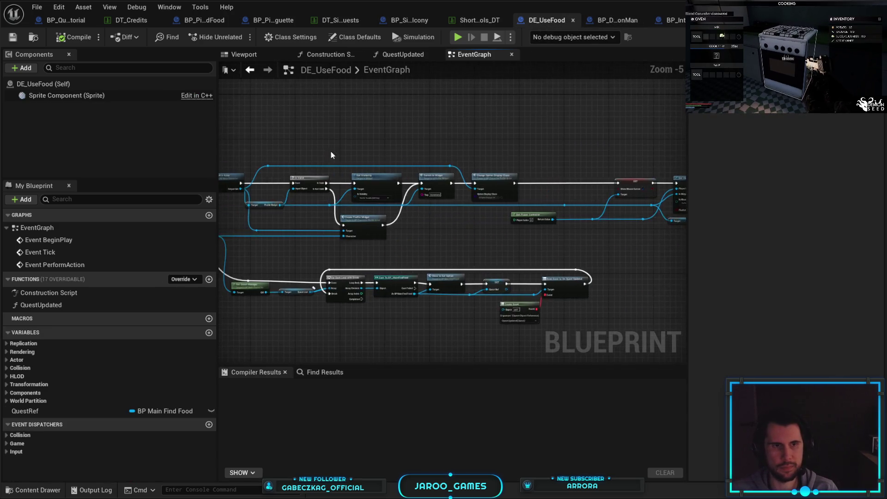
scroll(401, 145, "up", 5)
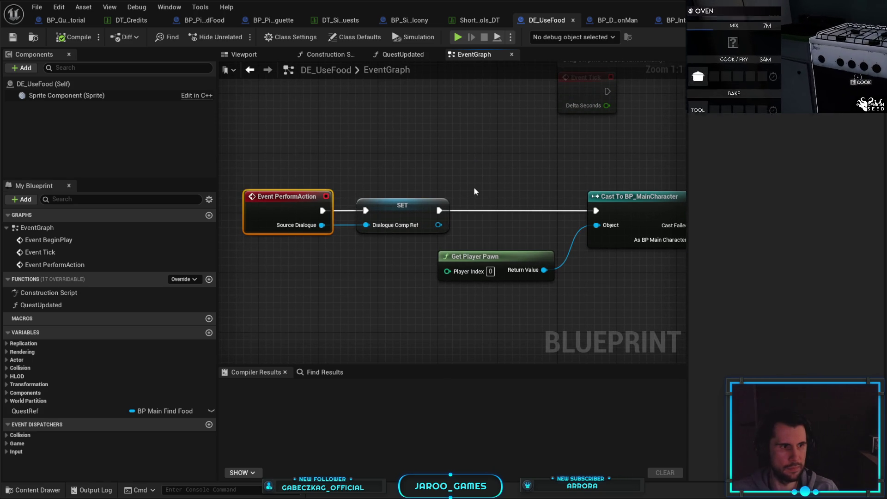
scroll(474, 188, "down", 2)
scroll(529, 249, "up", 1)
mouse_move(530, 248)
left_mouse_down()
mouse_move(509, 208)
mouse_move(462, 231)
mouse_move(444, 263)
mouse_move(452, 250)
left_mouse_up()
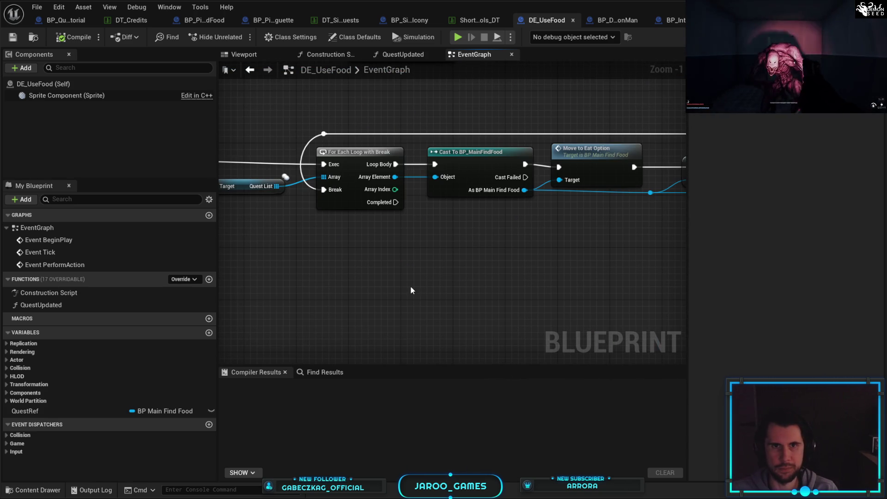
key("ctrl+v")
left_click_drag(567, 237, 523, 251)
left_click_drag(396, 202, 481, 252)
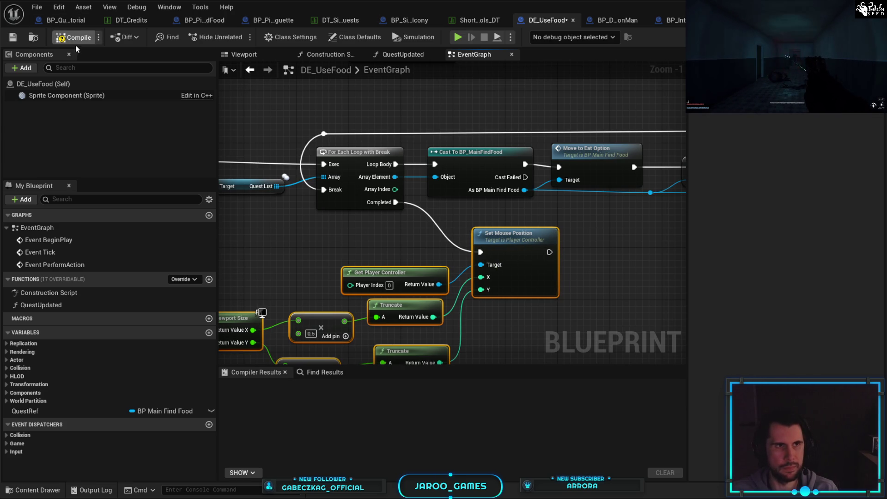
- Compile DE_UseFood and check out the modified asset
left_click(74, 37)
key("ctrl+s")
left_click(707, 483)
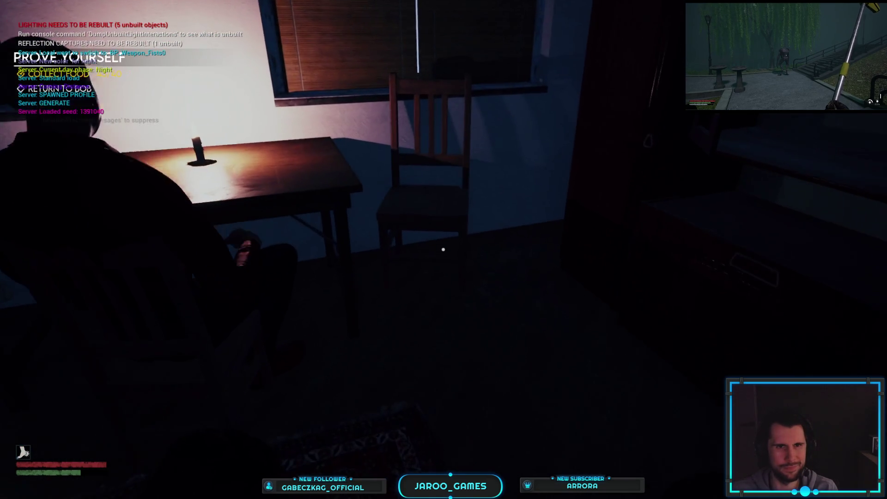
- Sit on the chair, reply 'What now?', check the inventory's 40 potatoes, then stop the game
key("e")
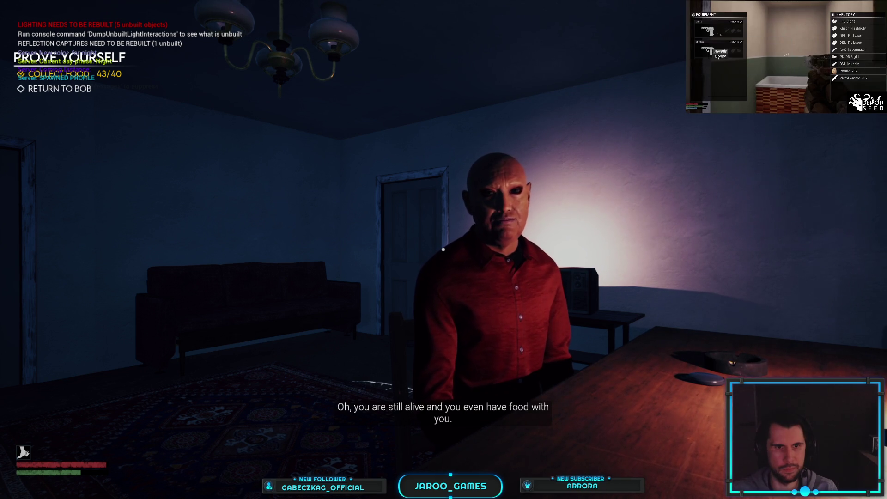
left_click(443, 250)
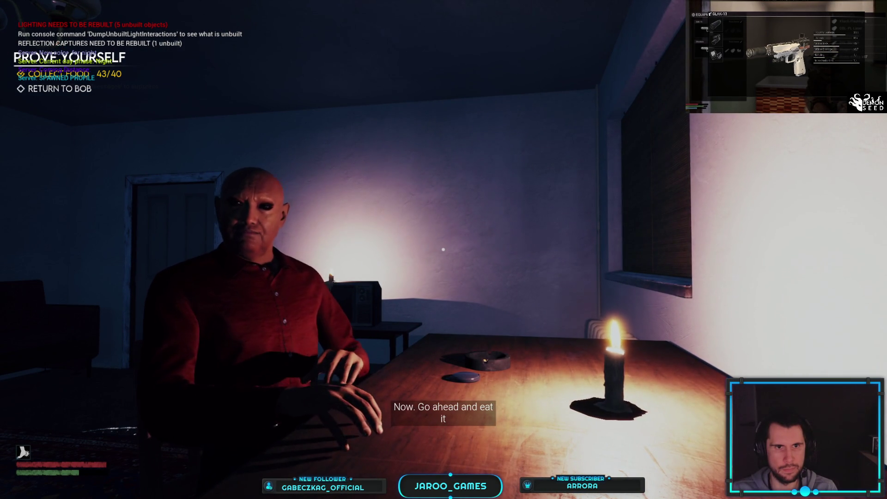
key("Tab")
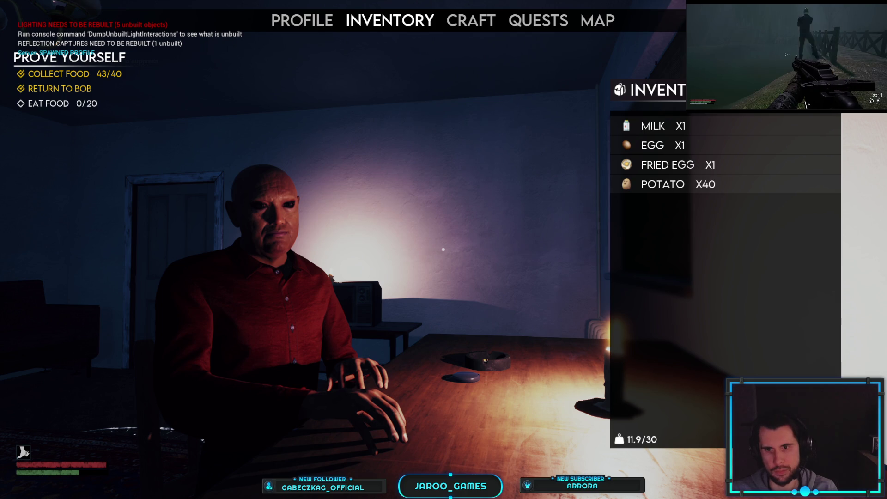
key("Escape")
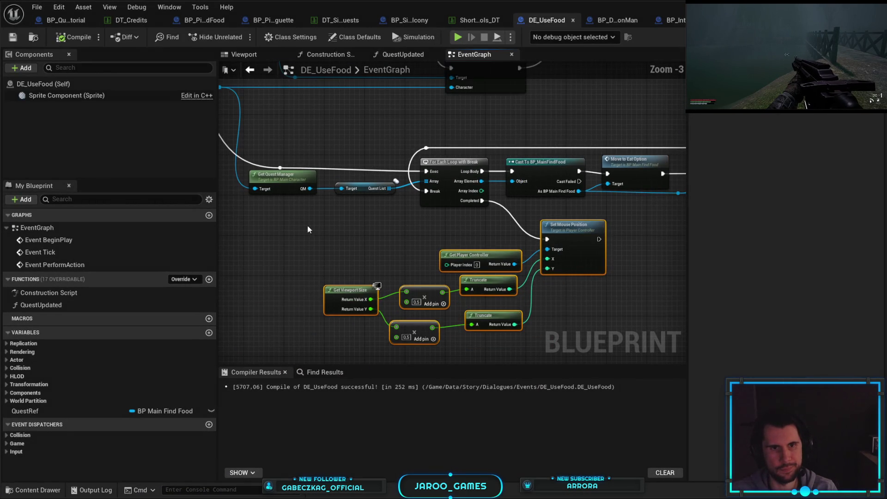
- Delete the pasted mouse-centering nodes, then search Find Results for 'rot'
left_click_drag(309, 229, 578, 363)
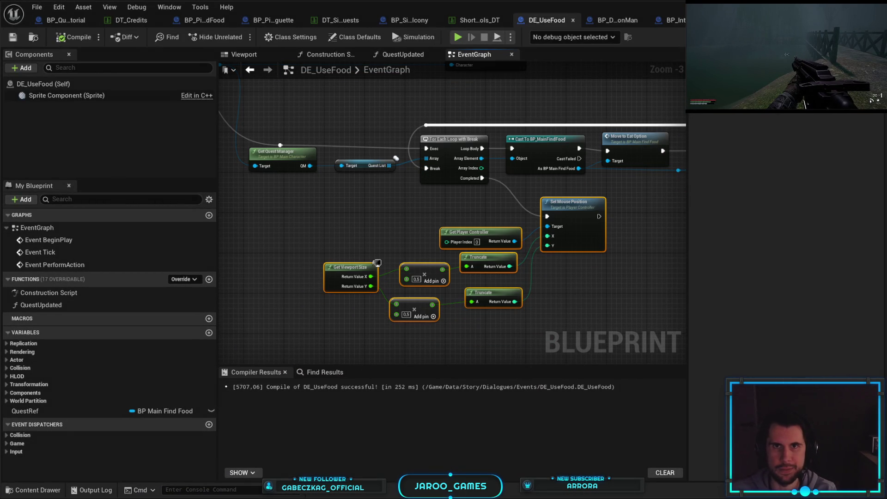
key("Delete")
left_click(670, 20)
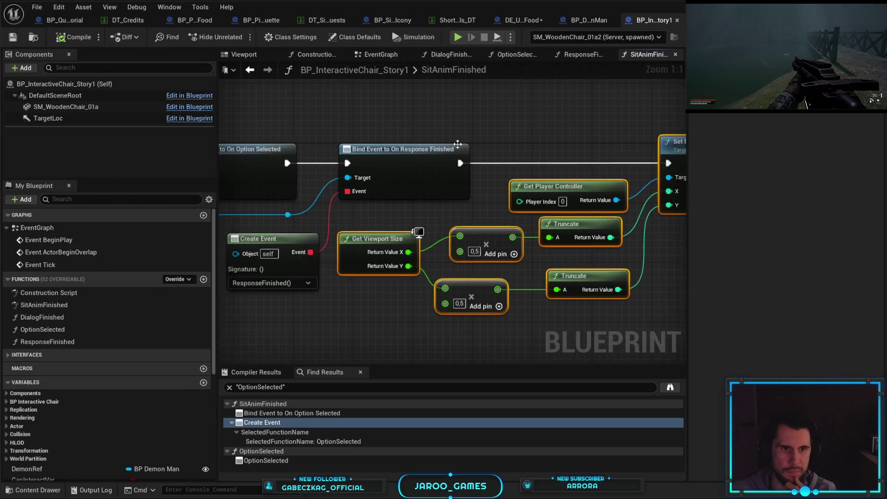
key("ctrl+a")
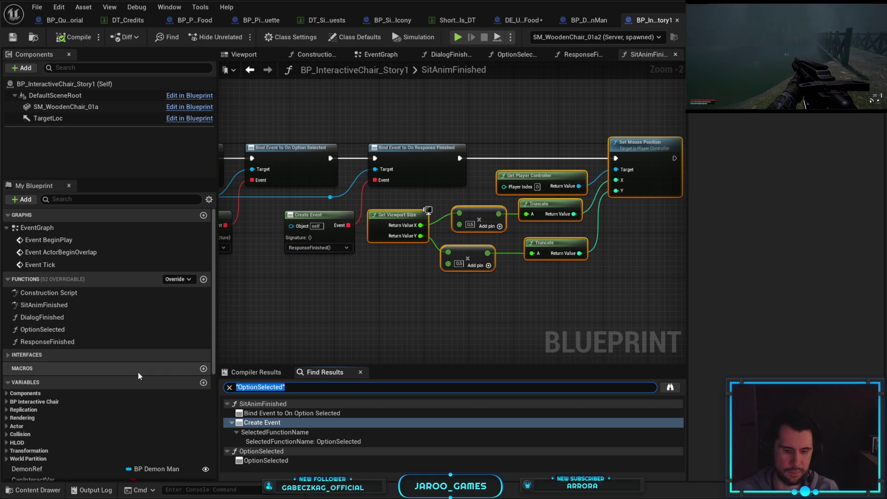
type("rot")
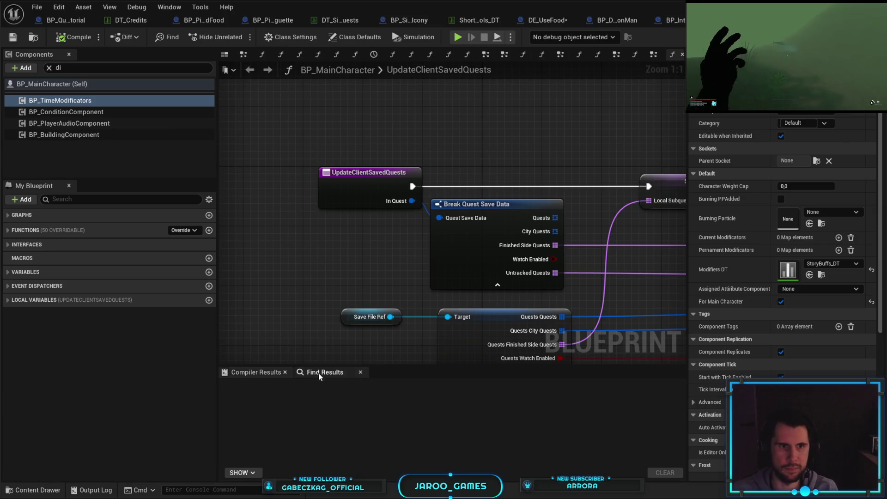
left_click(319, 373)
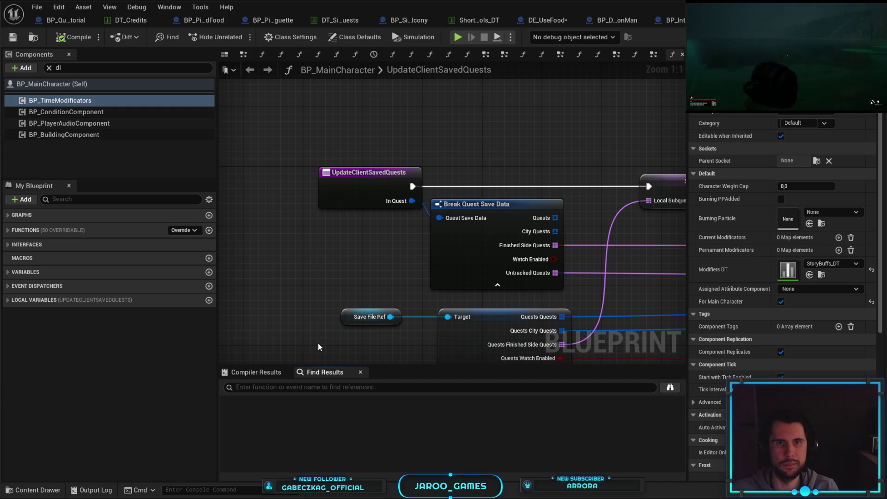
- Switch to the BP_InteractiveChair_Story1 tab showing its SitAnimFinished mouse-centering nodes
left_click(670, 20)
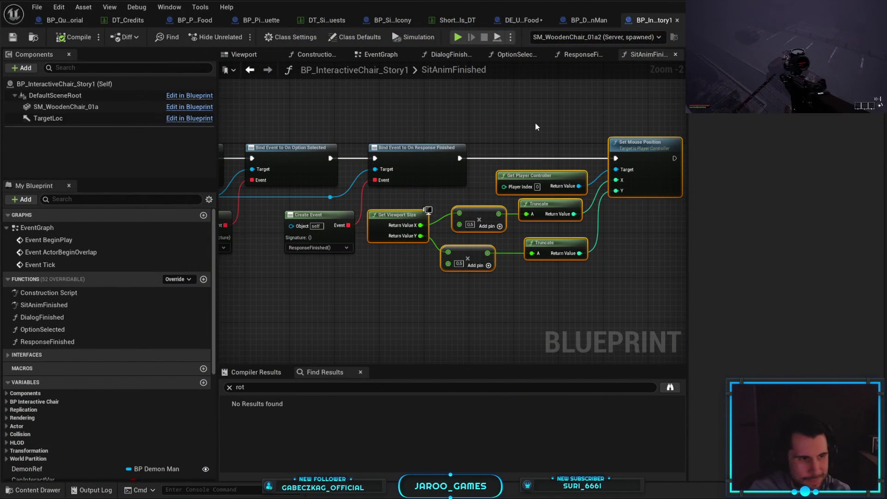
- Shift the SitAnimFinished graph view left and clear the node selection
left_click_drag(535, 123, 548, 137)
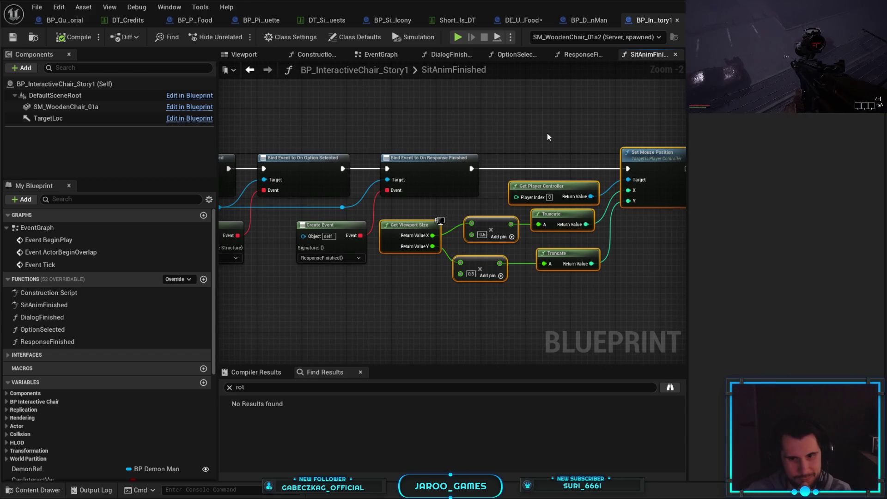
mouse_move(885, 380)
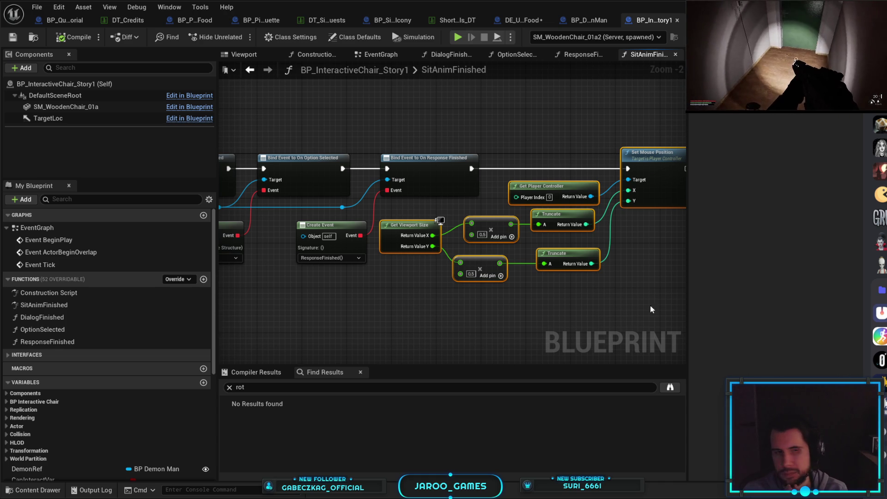
left_click_drag(592, 257, 536, 276)
left_click(545, 269)
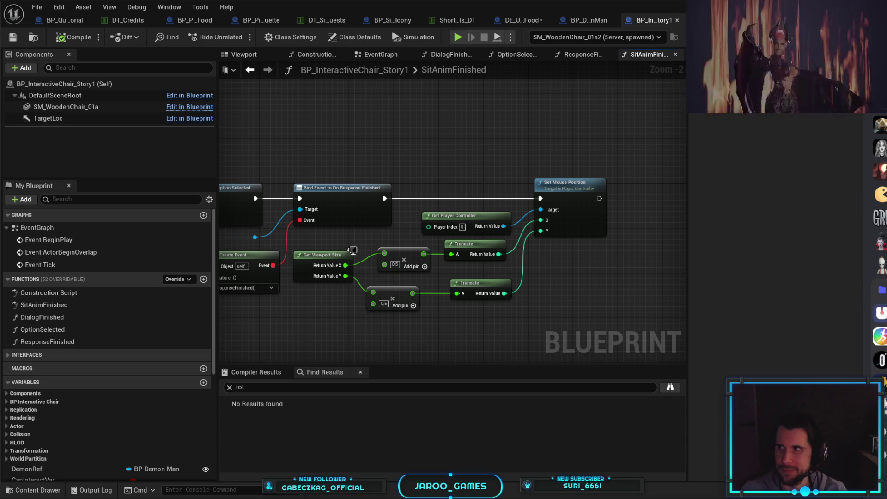
- Review the Bind Event to On Option Selected, Disable Input and Bind Dialogue Finished nodes, then switch to BP_DemonMan
mouse_move(468, 148)
left_mouse_down()
mouse_move(562, 147)
mouse_move(547, 138)
left_mouse_up()
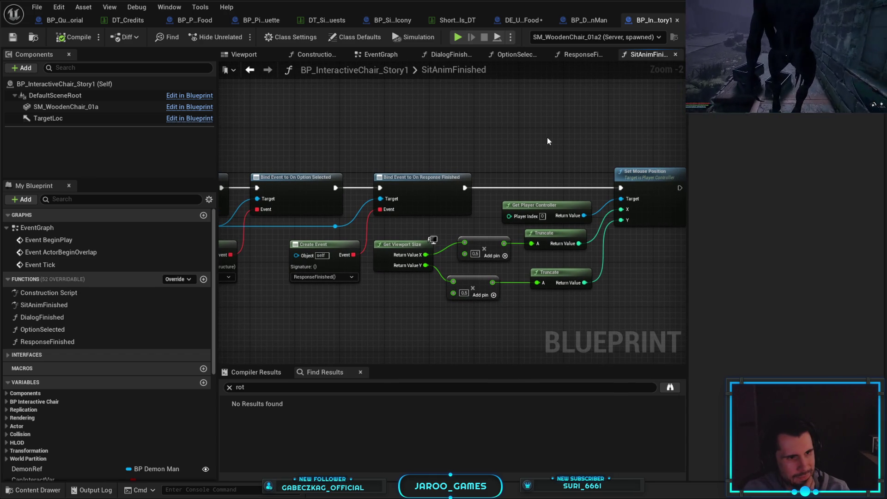
mouse_move(547, 137)
left_mouse_down()
mouse_move(501, 135)
mouse_move(541, 129)
mouse_move(368, 137)
left_mouse_up()
scroll(251, 134, "down", 2)
left_click_drag(251, 135, 470, 152)
scroll(470, 152, "up", 3)
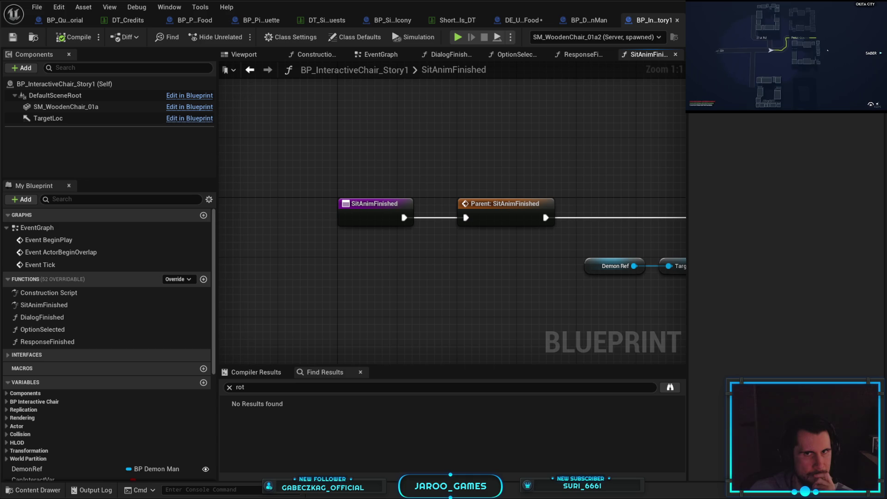
left_click(589, 18)
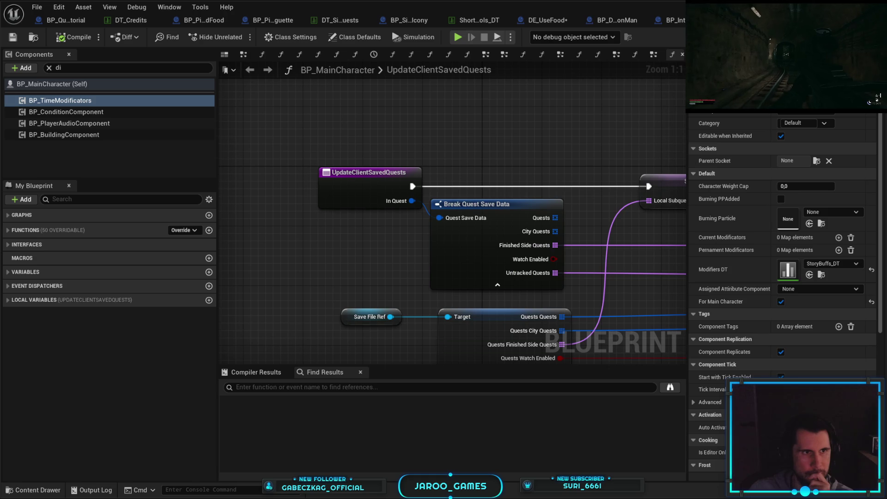
- Inspect BP_MainCharacter's class defaults and Mesh (CharacterMesh0), then return to the level viewport
left_click(55, 84)
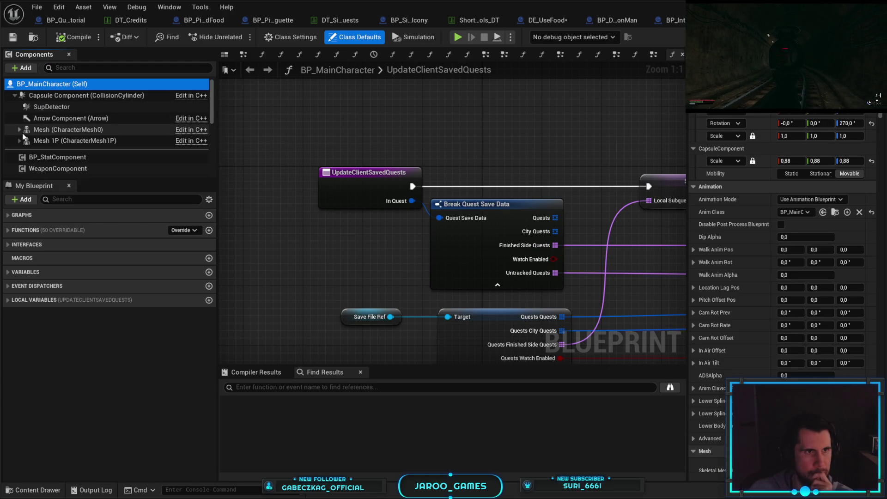
double_click(22, 131)
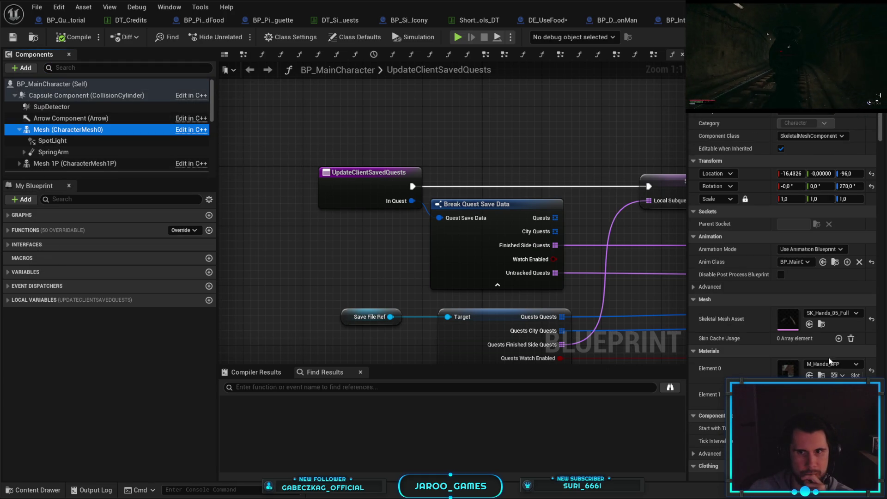
left_click(838, 262)
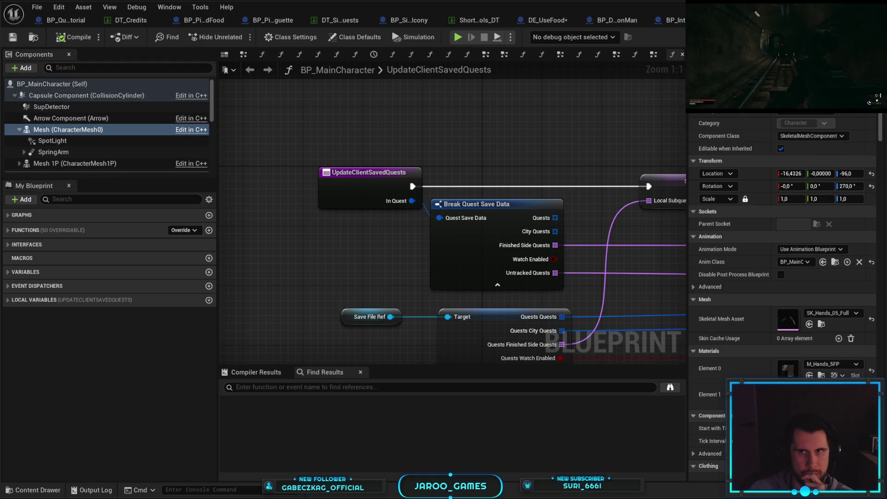
key("alt+Tab")
right_click(514, 364)
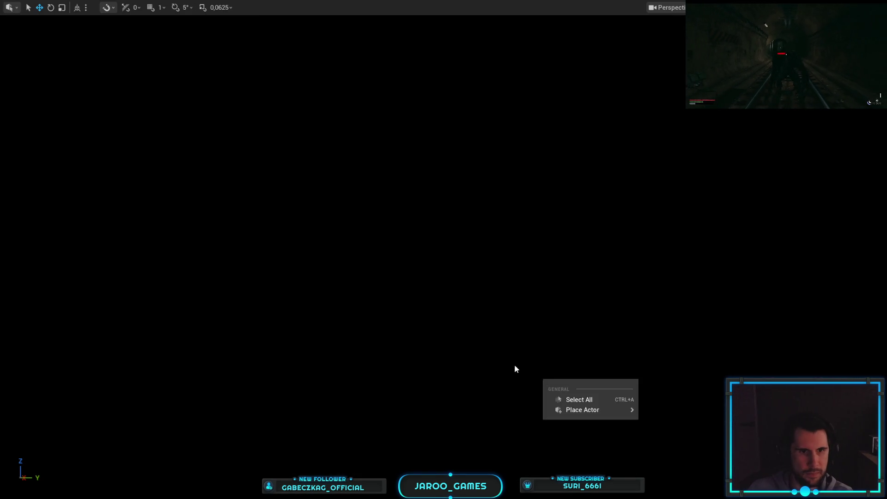
- Dismiss the viewport's action list and open BP_MainCharacter from the Content Browser
left_click(500, 363)
double_click(586, 412)
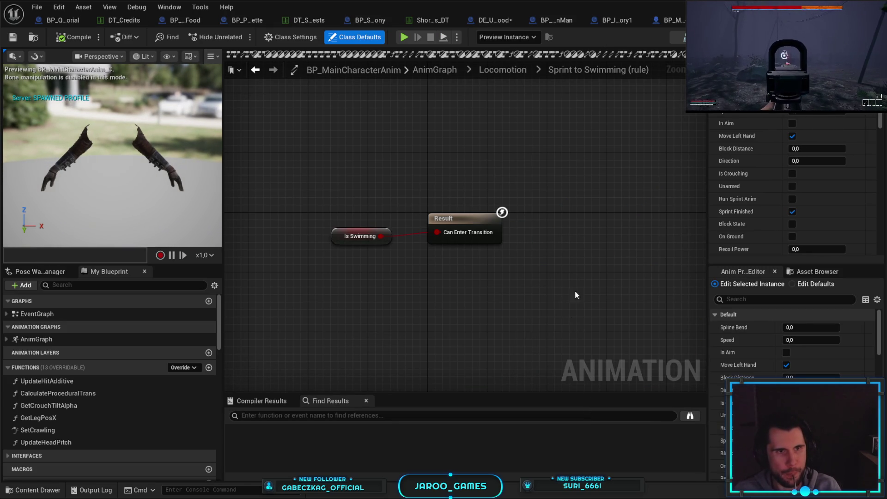
- Go up to the Locomotion state machine, then open the top-level AnimGraph
left_click(509, 71)
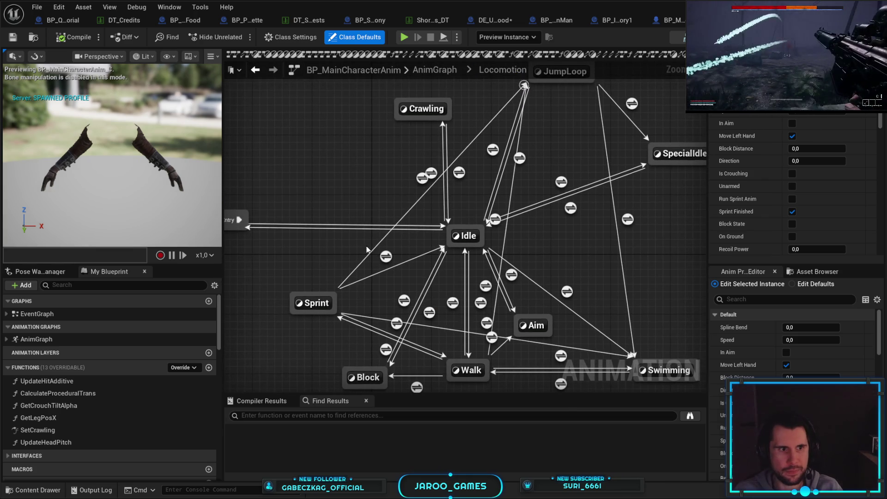
double_click(48, 340)
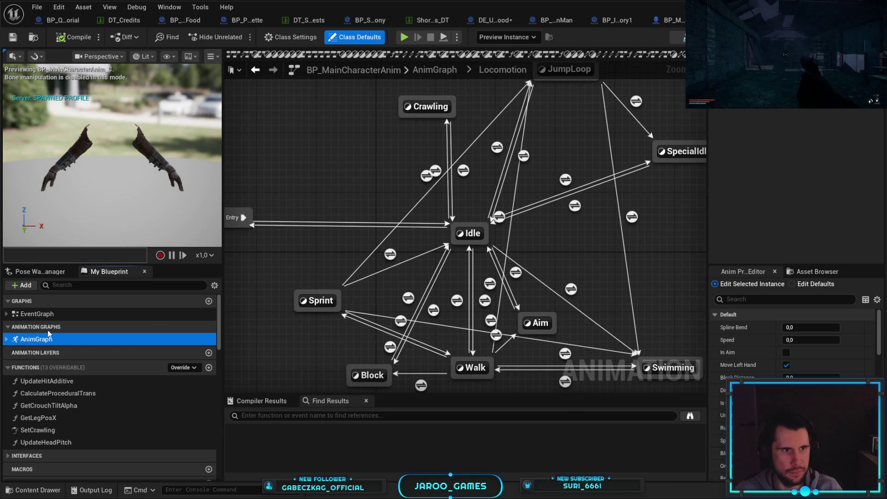
scroll(489, 228, "up", 10)
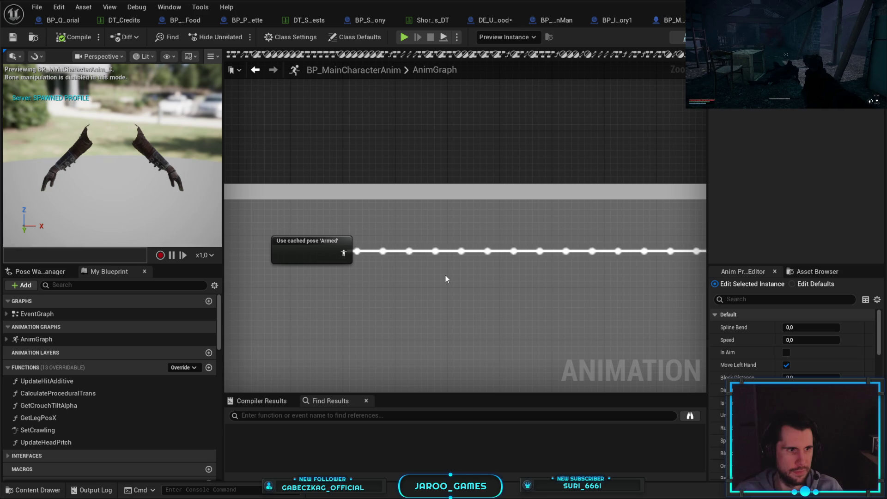
scroll(492, 303, "down", 8)
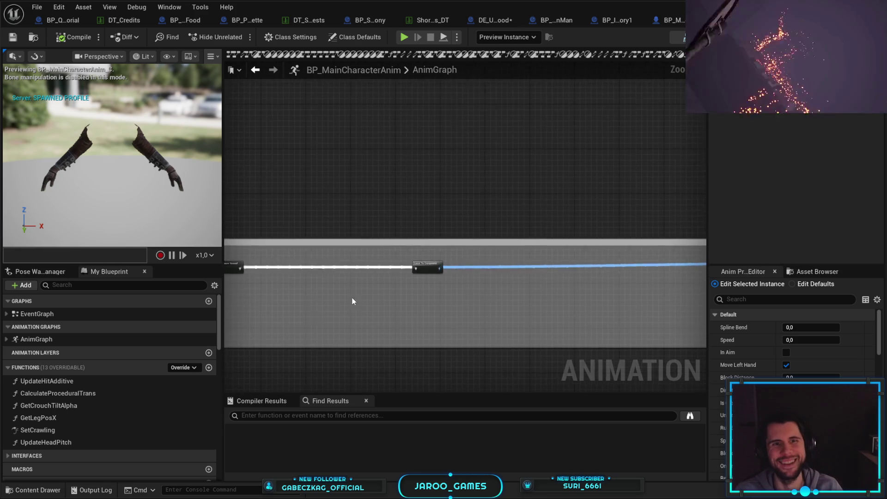
scroll(426, 281, "up", 3)
scroll(425, 281, "down", 3)
- Pan the AnimGraph to the Lower Body section's Blend Poses by bool nodes
mouse_move(400, 142)
left_mouse_down()
mouse_move(418, 324)
mouse_move(434, 309)
mouse_move(415, 275)
mouse_move(431, 257)
mouse_move(417, 234)
left_mouse_up()
scroll(439, 338, "up", 5)
scroll(398, 293, "down", 2)
scroll(400, 293, "down", 3)
left_click_drag(406, 360, 401, 293)
scroll(400, 293, "up", 3)
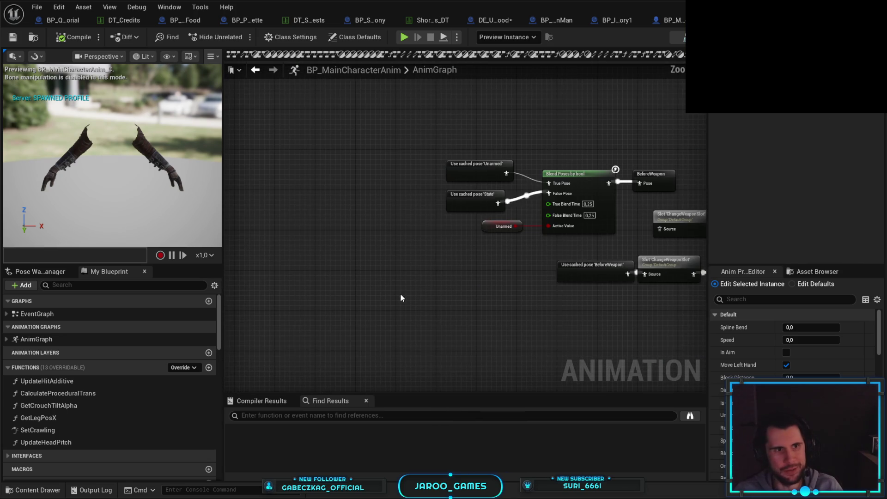
- Expand EventGraph and AnimGraph in My Blueprint to list events and the Locomotion and LowerBody sub-graphs
left_click(7, 315)
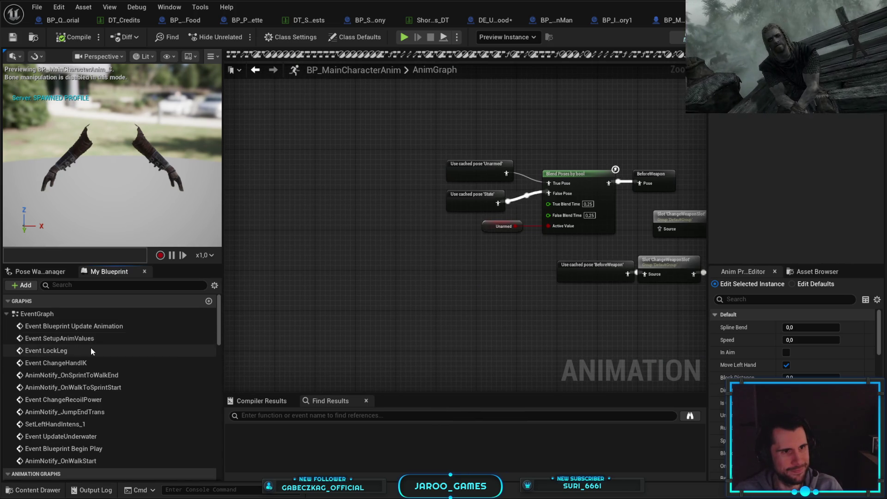
scroll(31, 407, "down", 3)
left_click(7, 412)
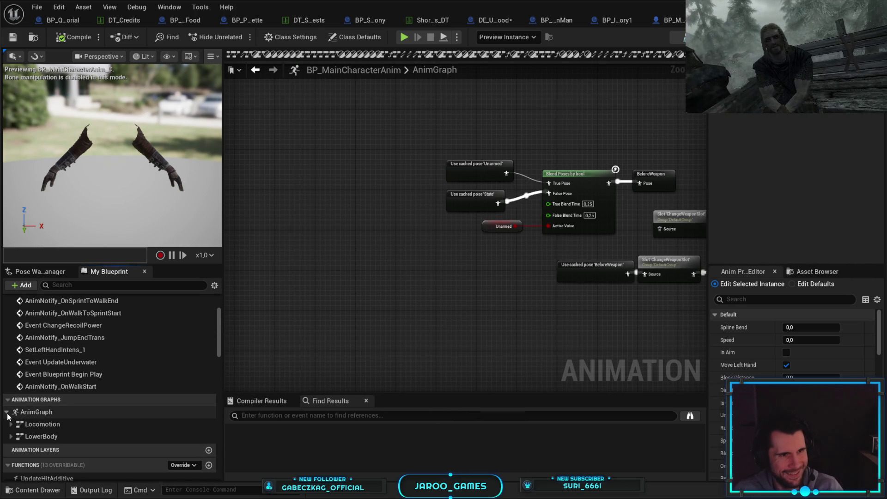
scroll(14, 412, "down", 3)
scroll(76, 362, "up", 5)
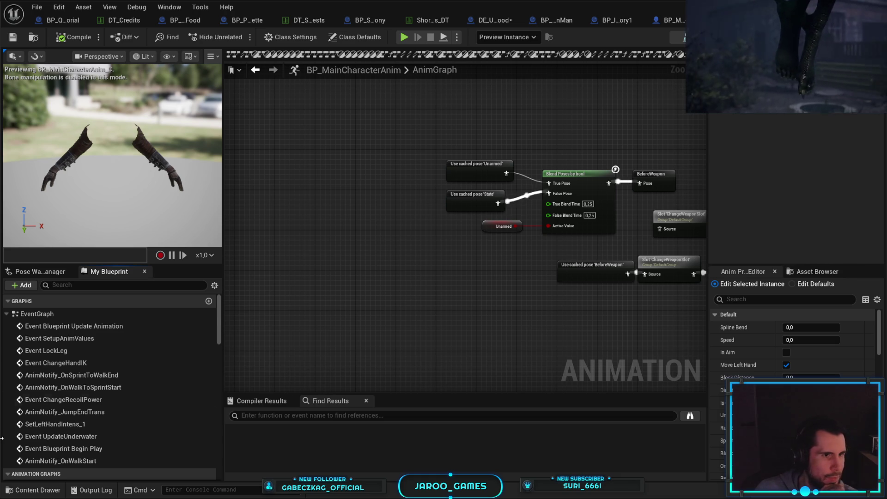
mouse_move(221, 322)
left_mouse_down()
mouse_move(219, 351)
mouse_move(219, 324)
left_mouse_up()
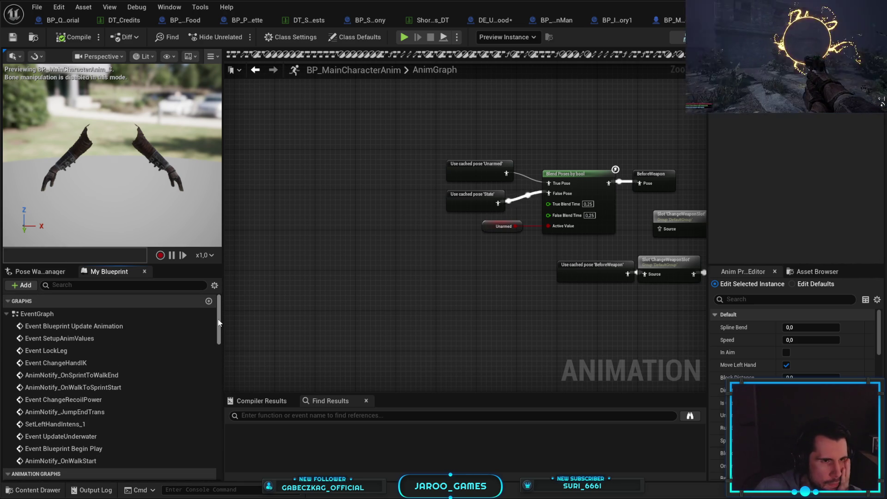
- Jump to the Event SetupAnimValues node and move the view to inspect Get Anim Data
double_click(159, 339)
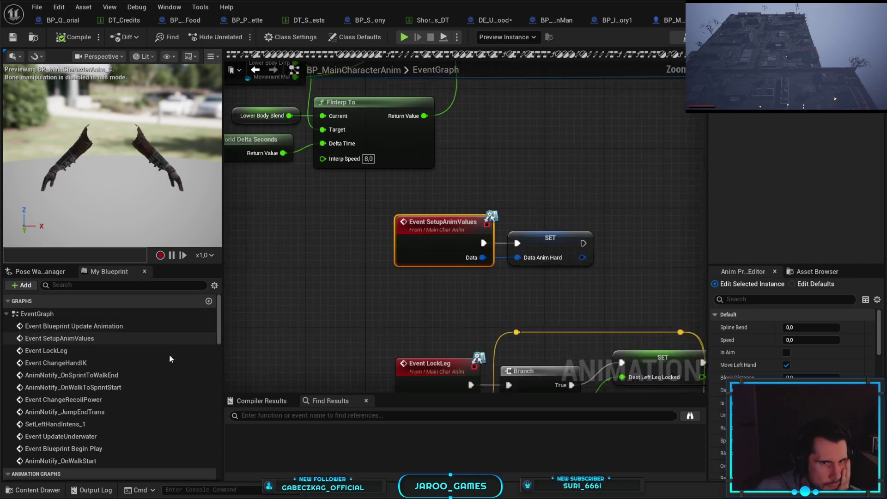
scroll(412, 312, "down", 5)
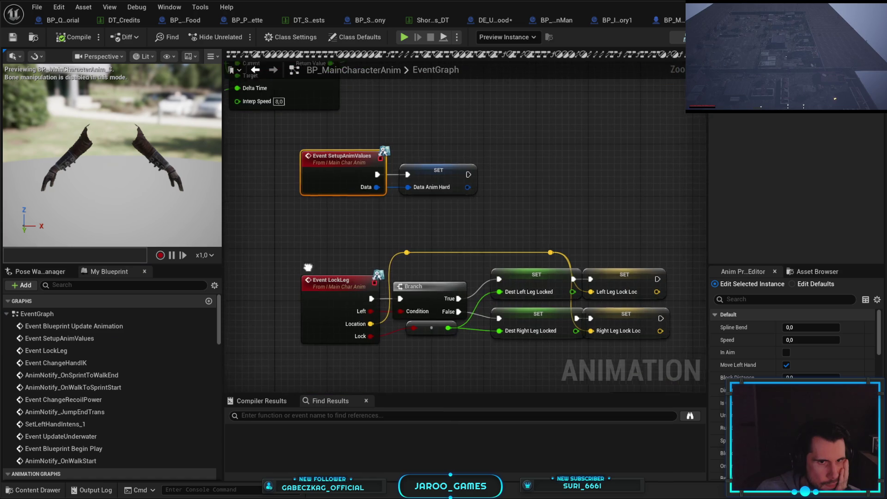
scroll(368, 231, "up", 5)
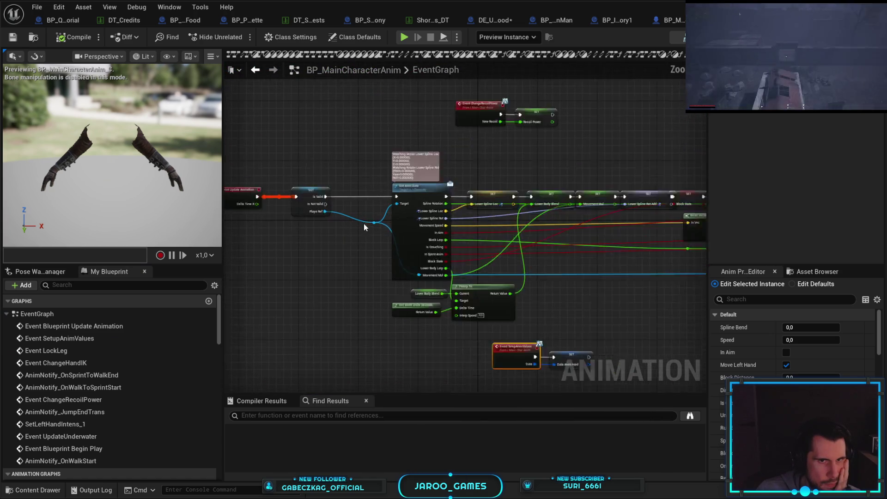
scroll(577, 252, "up", 1)
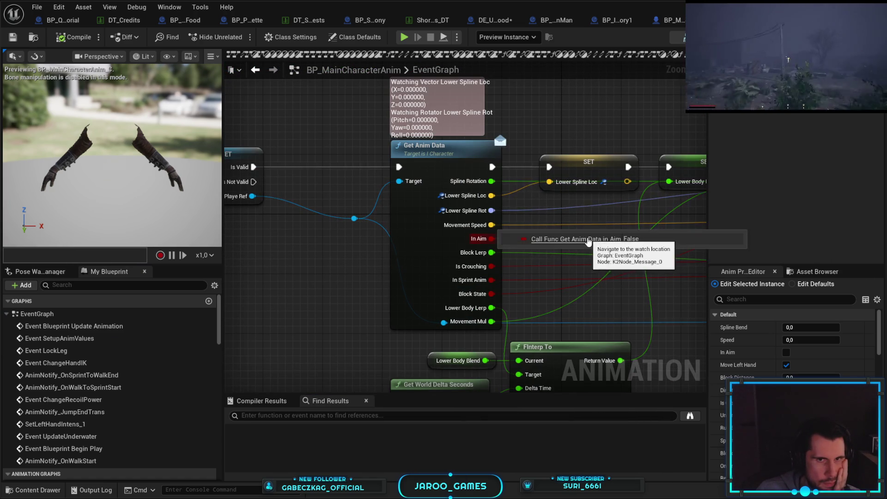
mouse_move(608, 302)
left_mouse_down()
mouse_move(590, 297)
mouse_move(528, 224)
mouse_move(485, 249)
left_mouse_up()
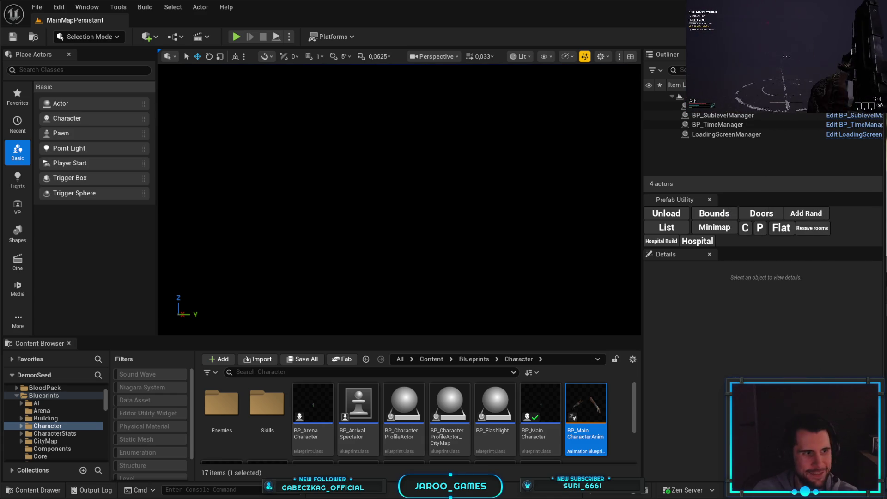
- Launch a full-screen Play In Editor session and walk up to the dinner table
key("F11")
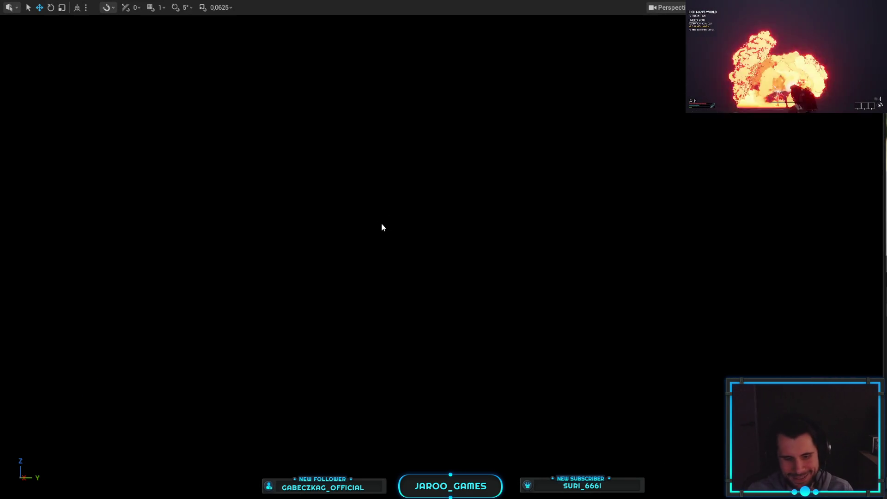
key("alt+p")
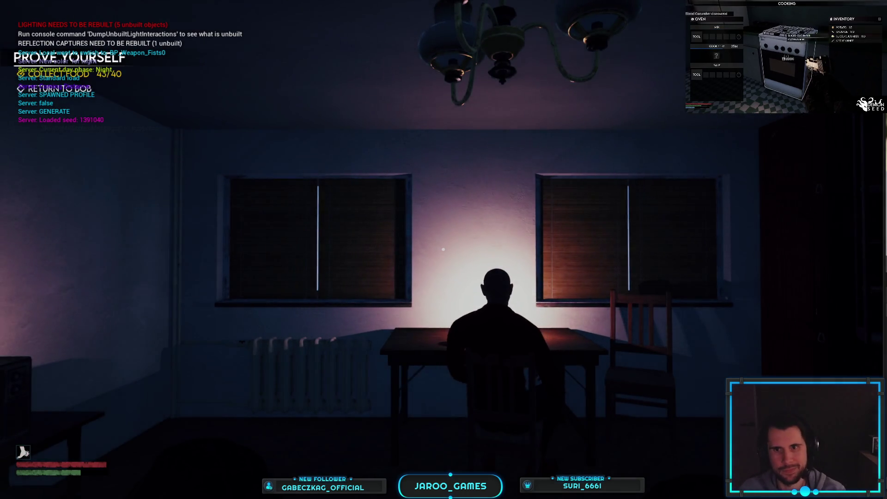
key("w")
key("w")
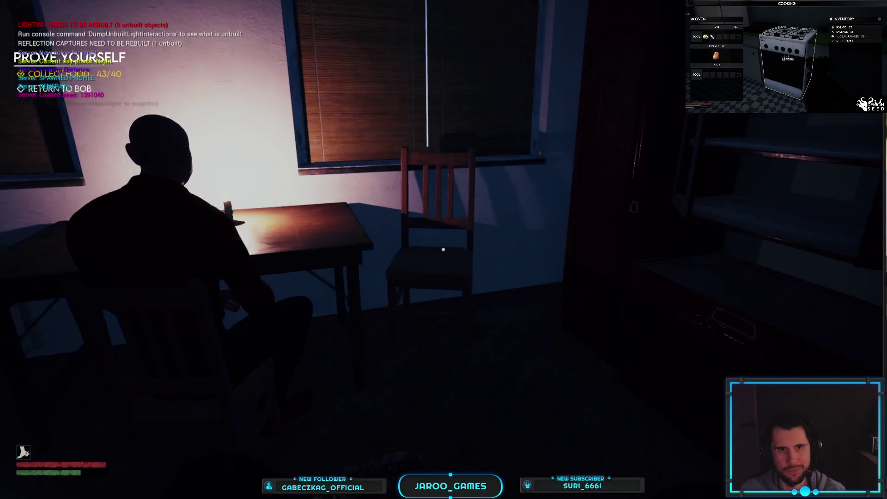
key("w")
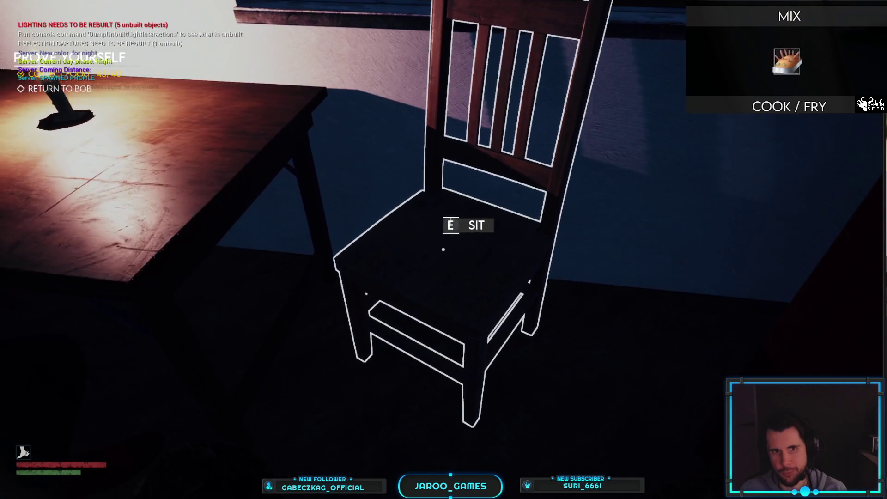
- Sit in the chair, pick the 'What now?' dialogue line, and return to the animation Blueprint
key("e")
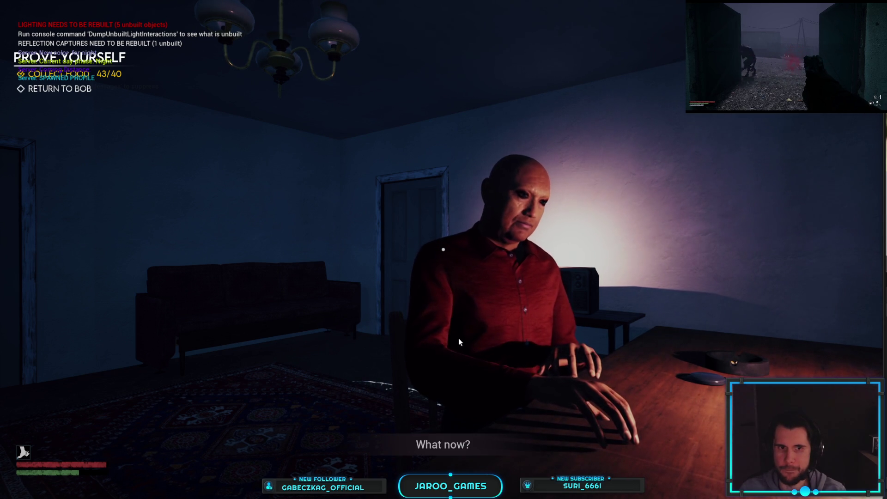
left_click(443, 444)
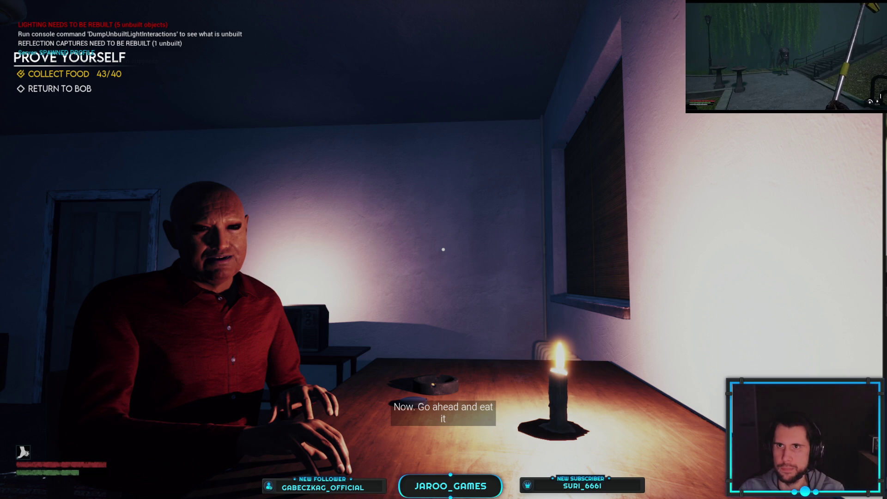
key("alt+Tab")
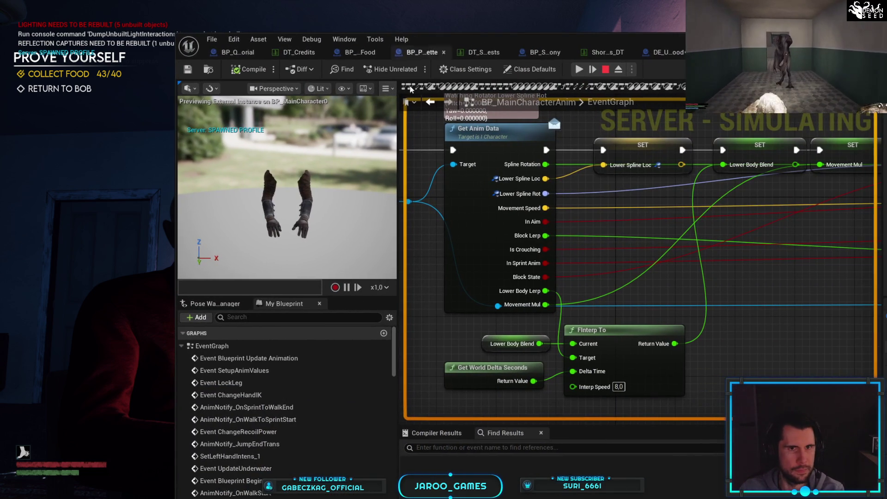
- Widen the animation preview viewport by dragging its splitter twice
left_click(268, 89)
left_click(267, 90)
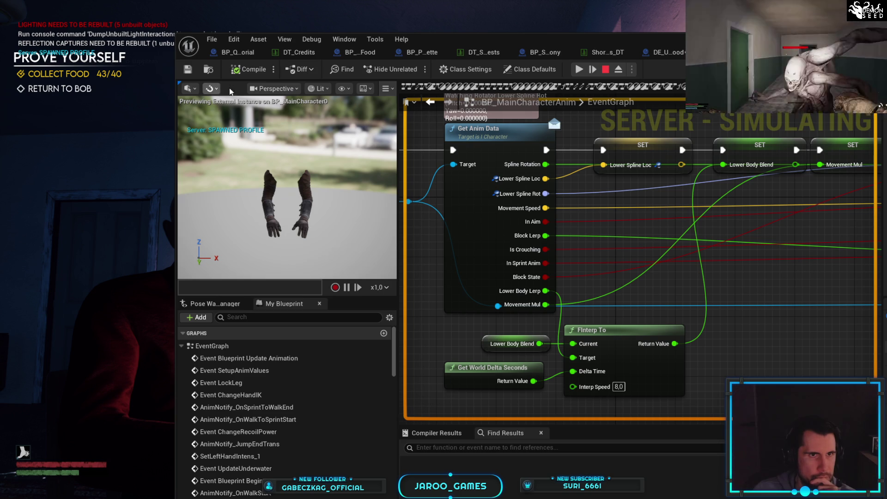
left_click(256, 89)
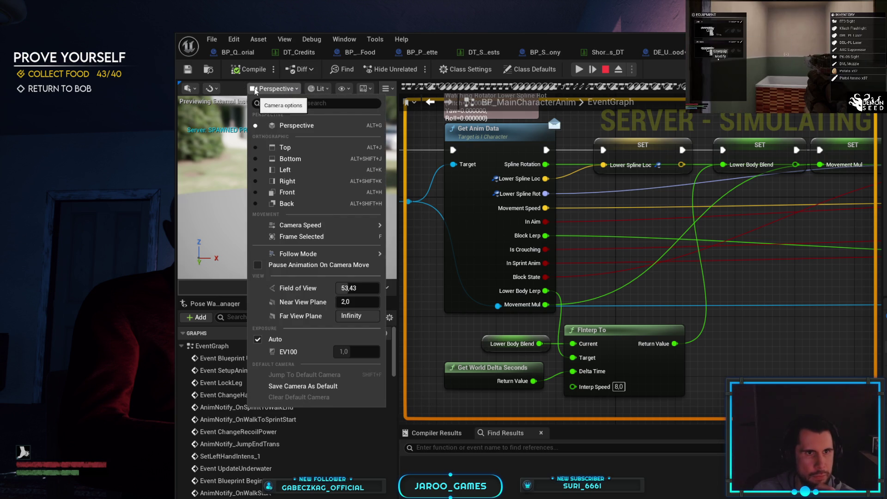
left_click(256, 90)
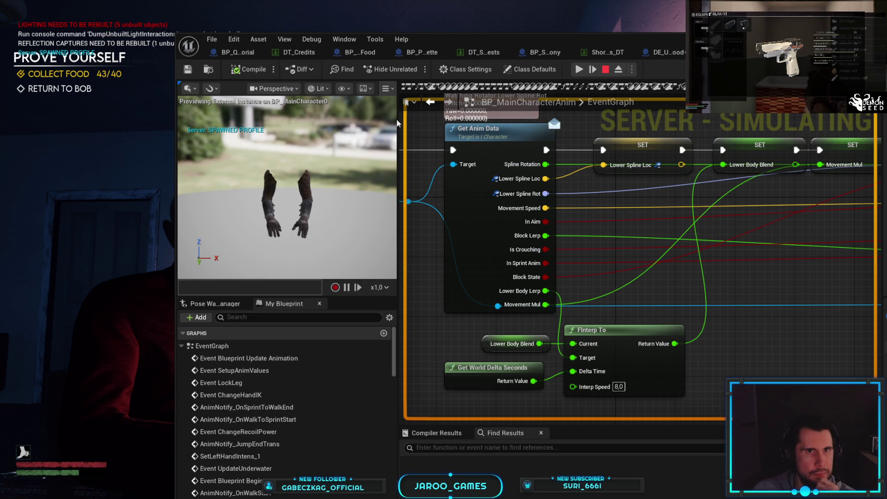
mouse_move(398, 123)
left_mouse_down()
mouse_move(694, 135)
mouse_move(622, 135)
left_mouse_up()
left_click(195, 88)
left_click(196, 89)
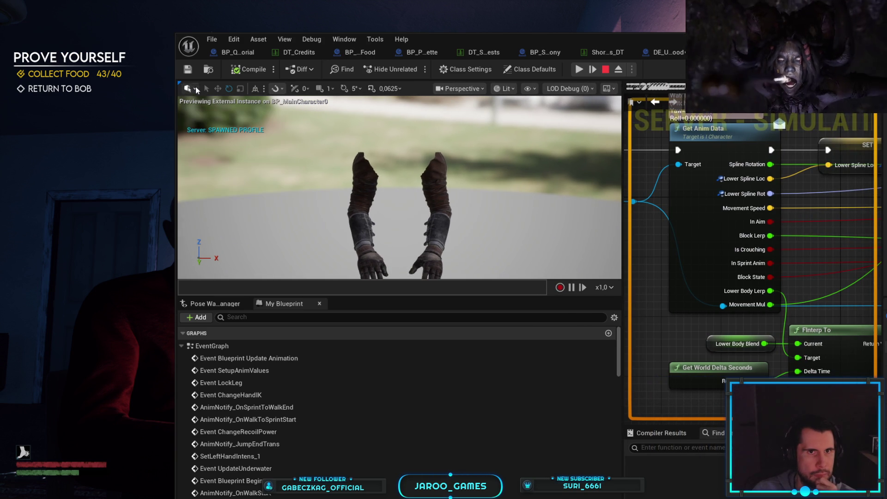
mouse_move(625, 135)
left_mouse_down()
mouse_move(784, 135)
mouse_move(691, 134)
left_mouse_up()
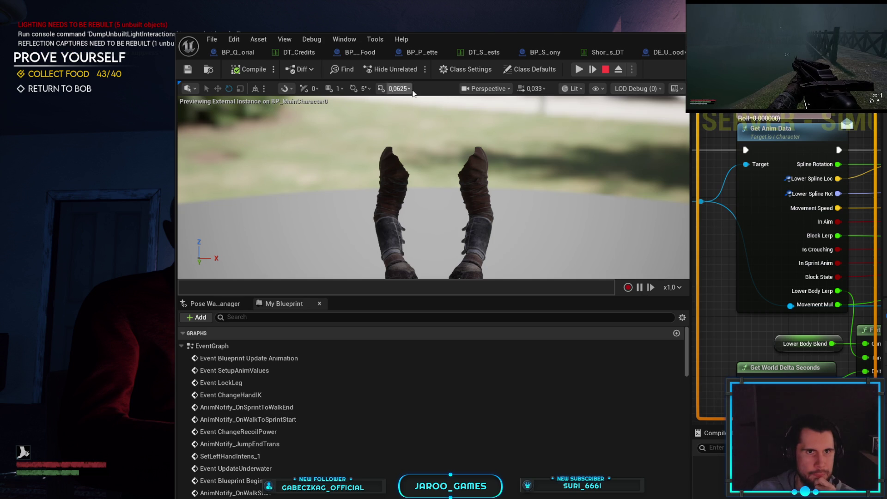
- Set the preview's Show > Bones option to All Hierarchy and close the menu
left_click(599, 89)
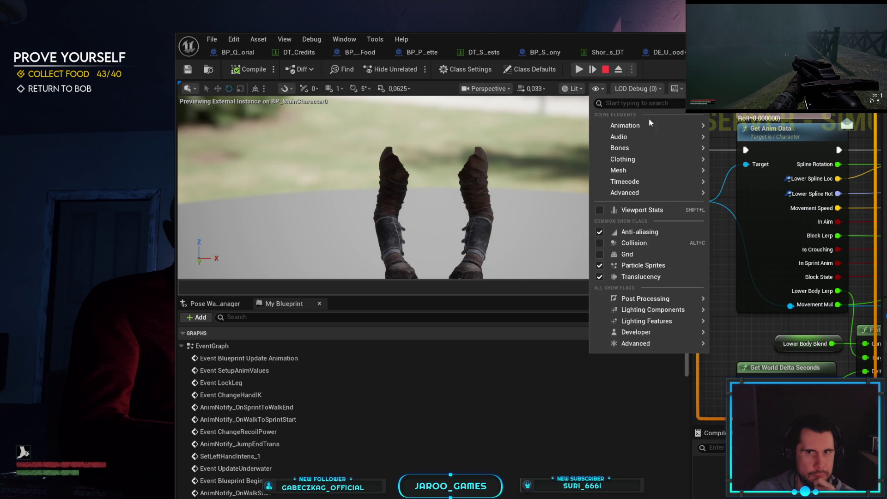
mouse_move(652, 123)
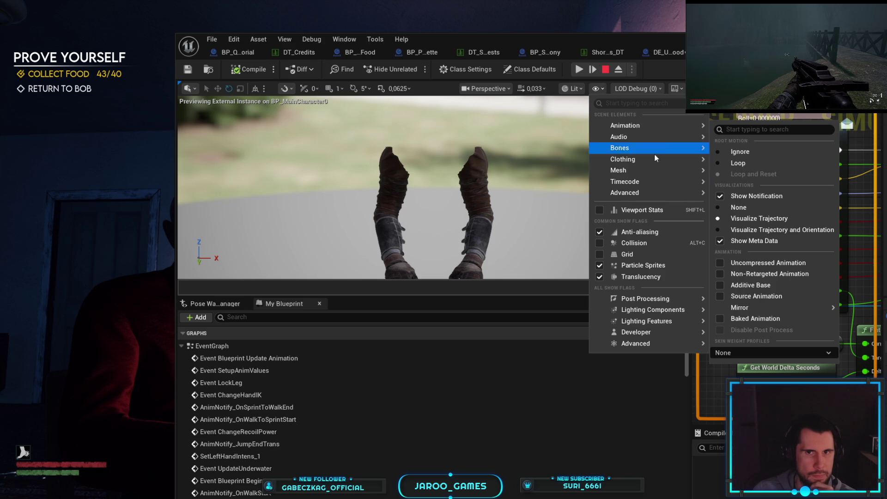
mouse_move(659, 176)
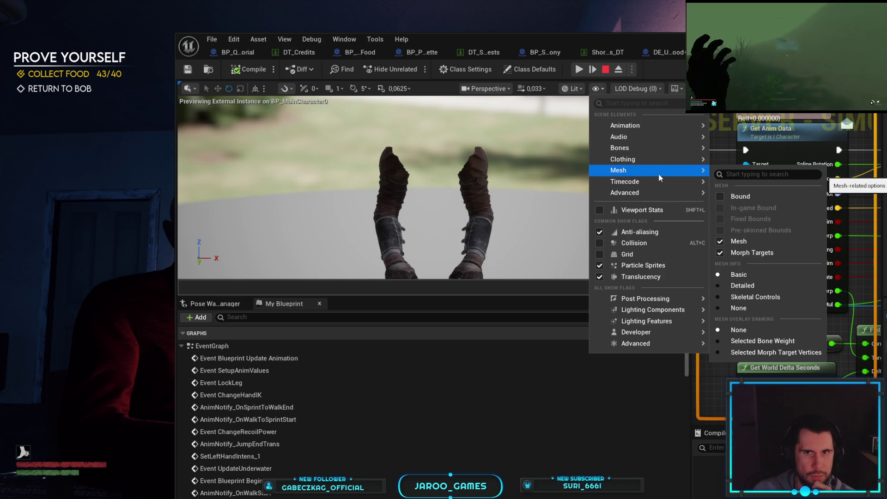
mouse_move(659, 148)
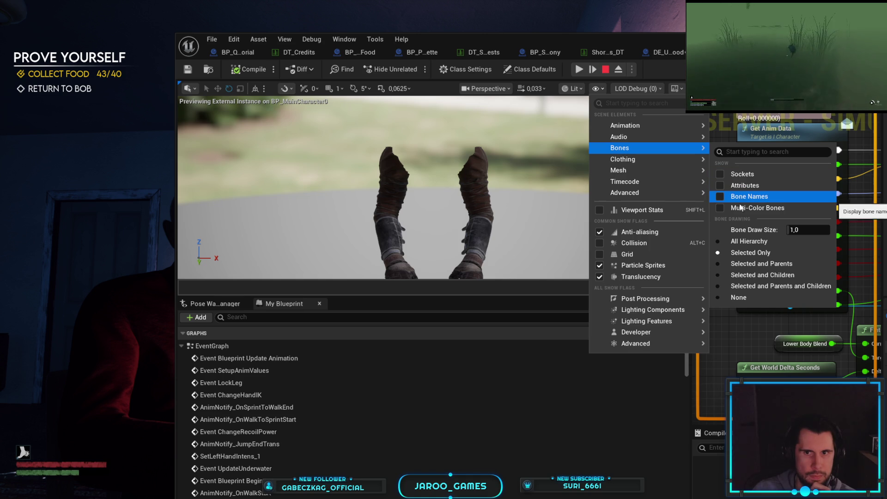
left_click(719, 242)
left_click(394, 137)
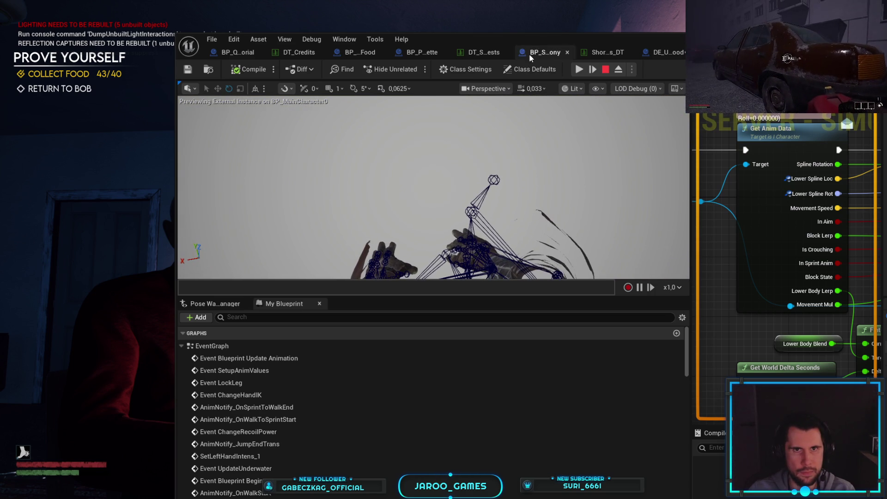
- Glance at the running game, then give the AnimGraph more room beside the preview
left_click_drag(529, 54, 886, 60)
key("alt+Tab")
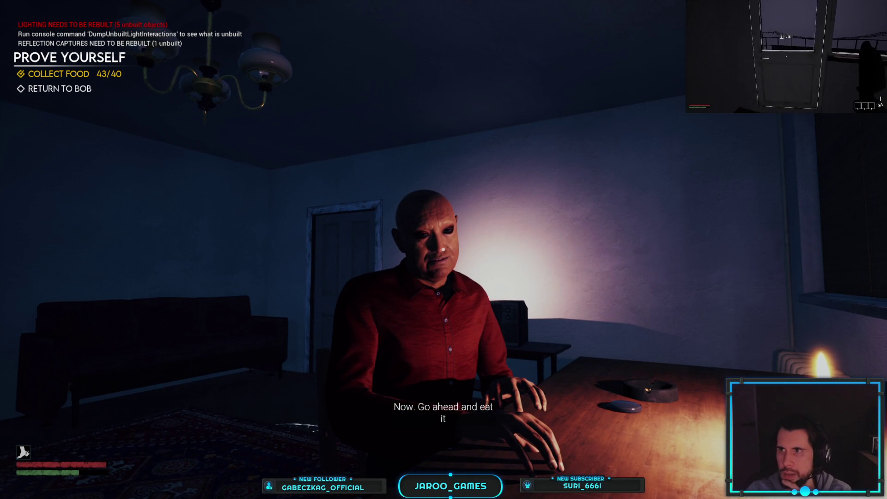
key("alt+Tab")
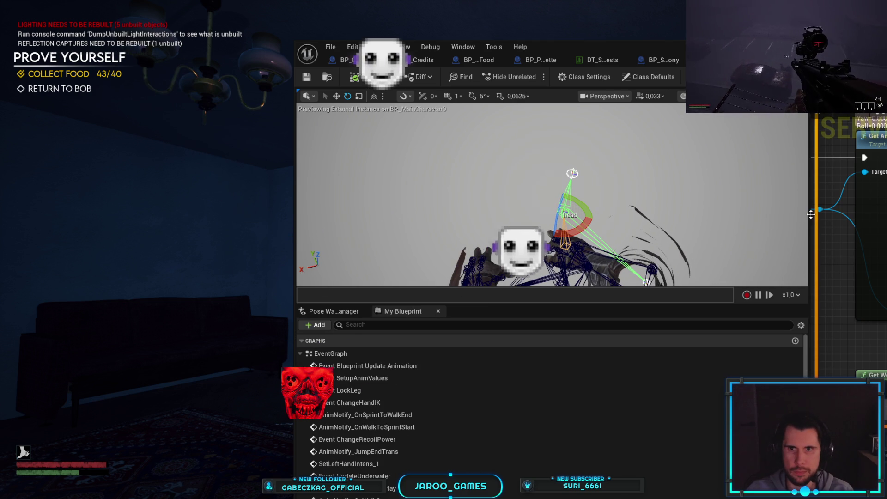
left_click_drag(809, 216, 694, 216)
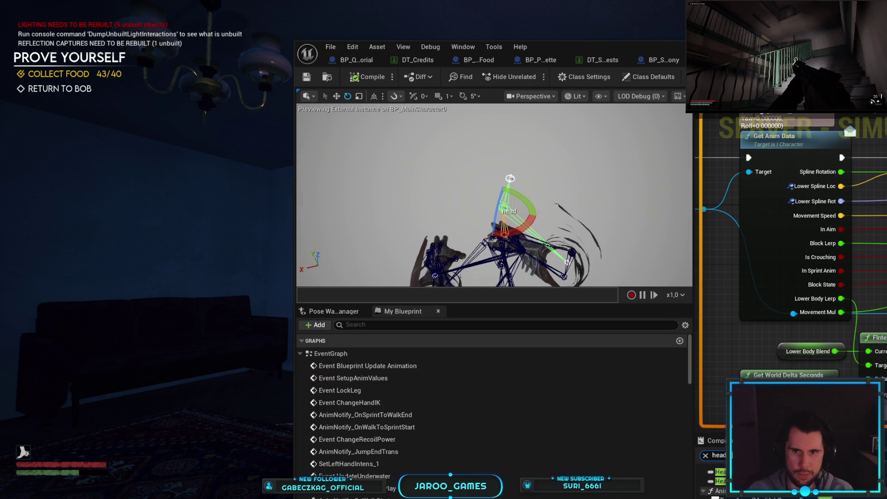
- Pan to the Head Yaw node, find all its references, and maximize the editor
left_click(716, 485)
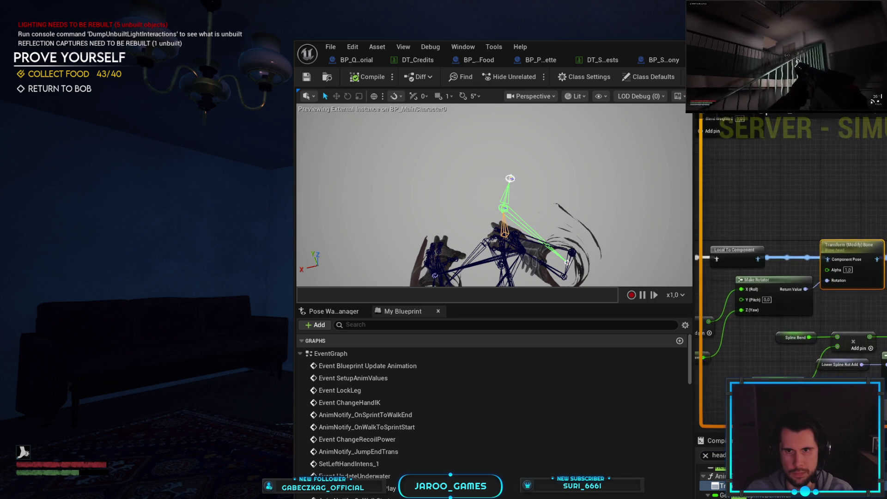
left_click_drag(803, 334, 818, 290)
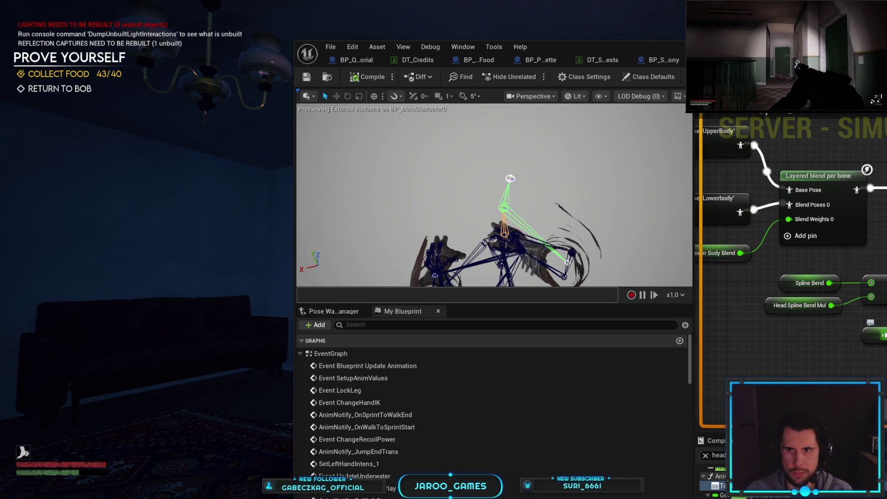
left_click_drag(870, 356, 804, 364)
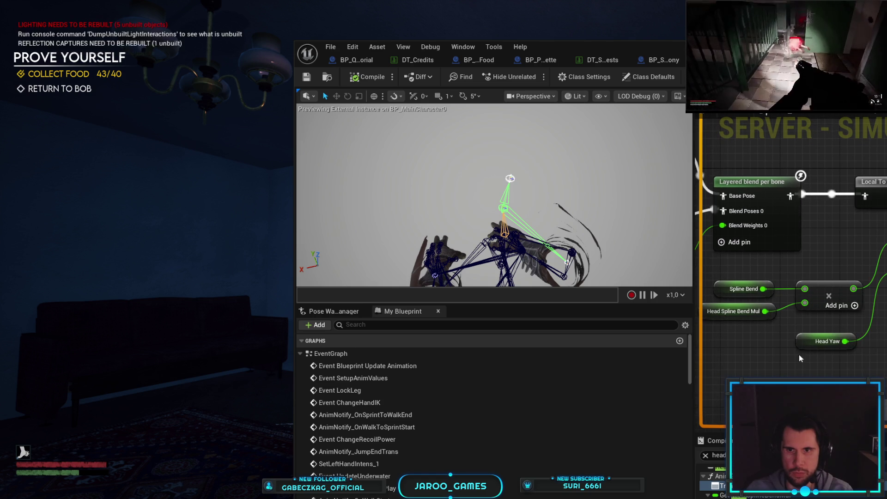
right_click(806, 346)
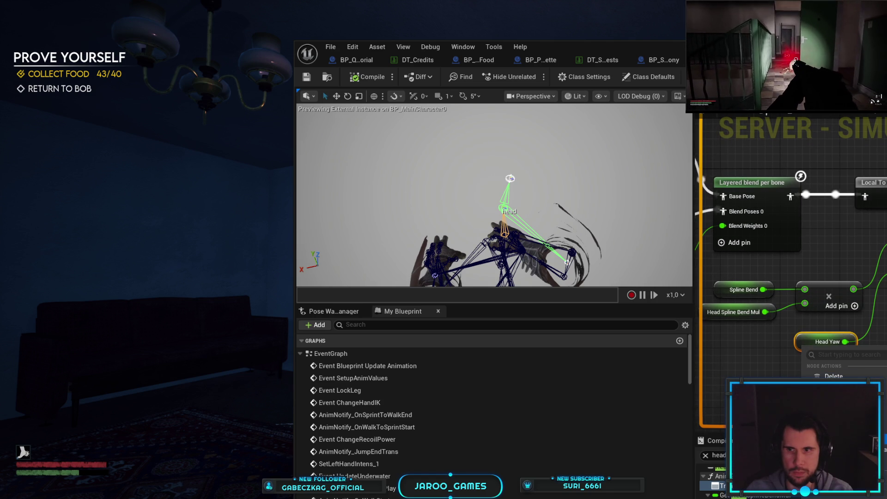
key("alt+shift+f")
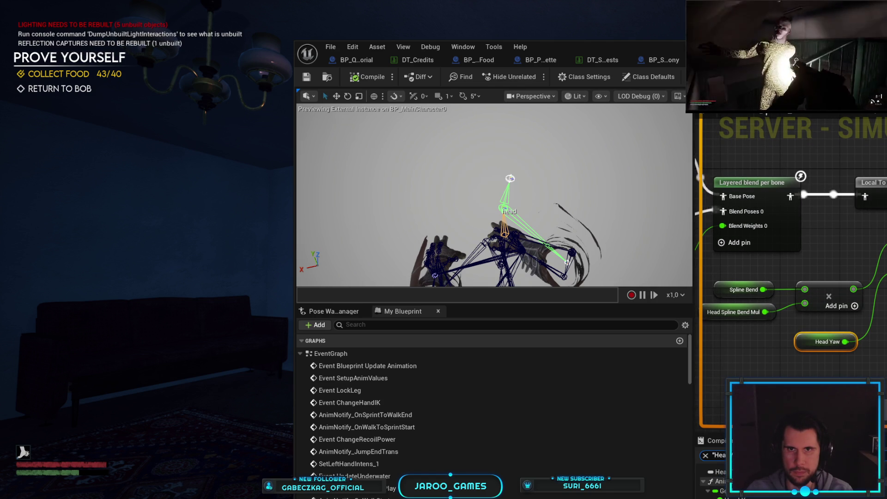
double_click(502, 57)
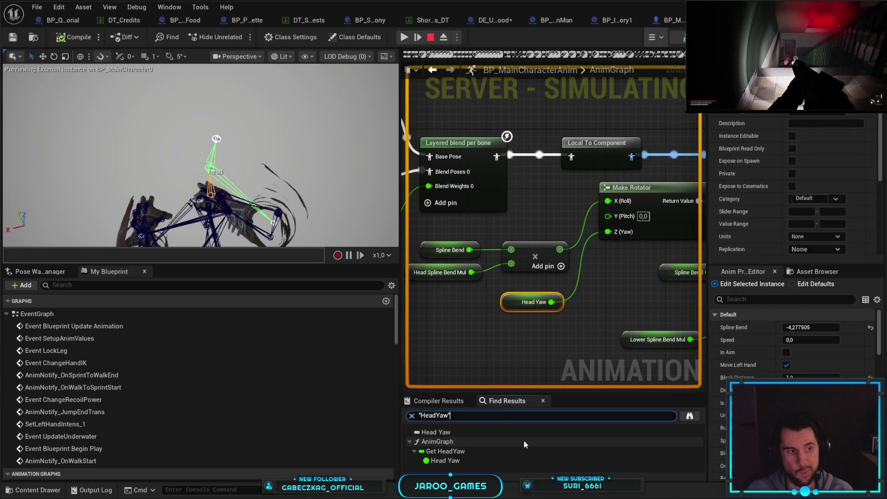
- Jump to the Get HeadYaw use, stop simulating, and search all blueprints for HeadYaw
left_click(490, 451)
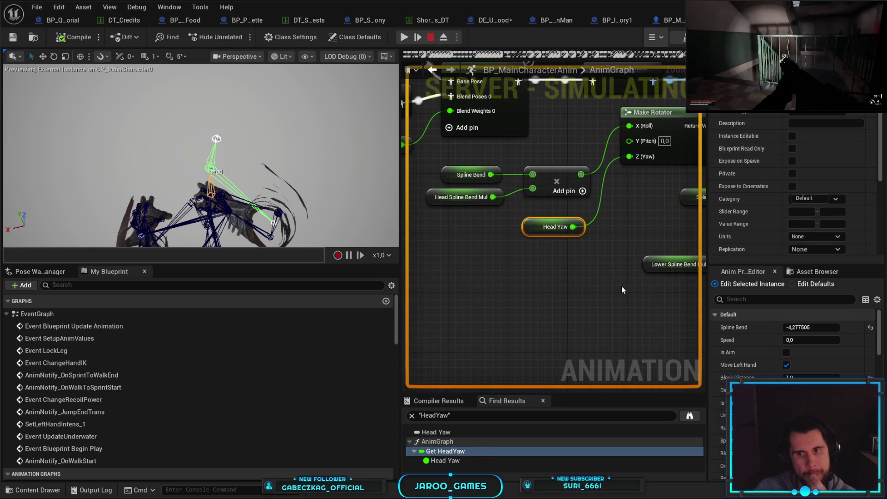
key("Escape")
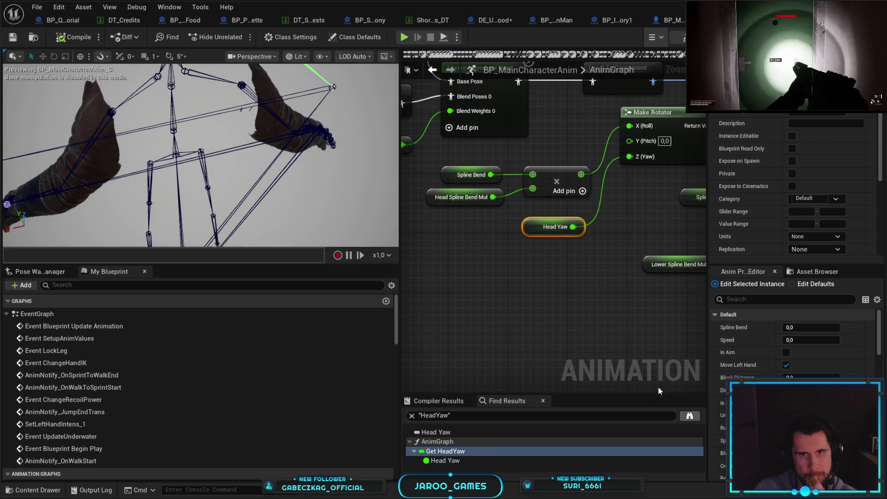
left_click(689, 417)
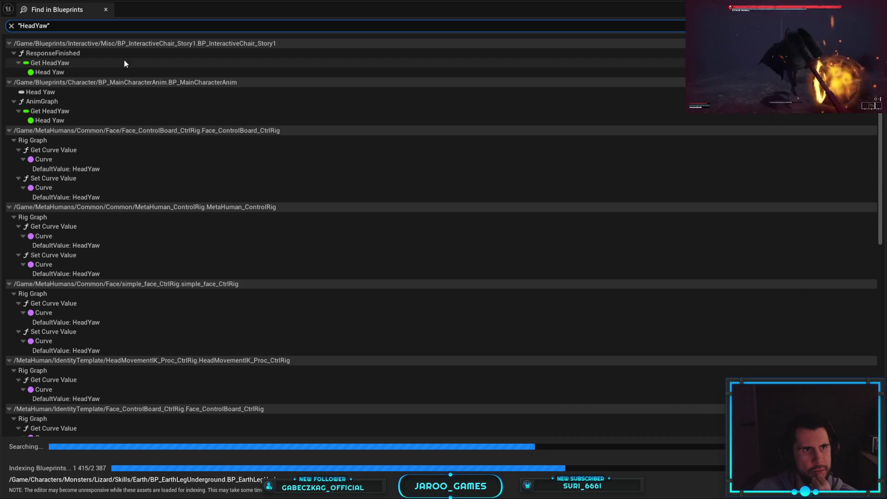
- Scroll the HeadYaw results and open the Get HeadYaw entry under BP_InteractiveChair_Story1 ResponseFinished
scroll(124, 59, "down", 5)
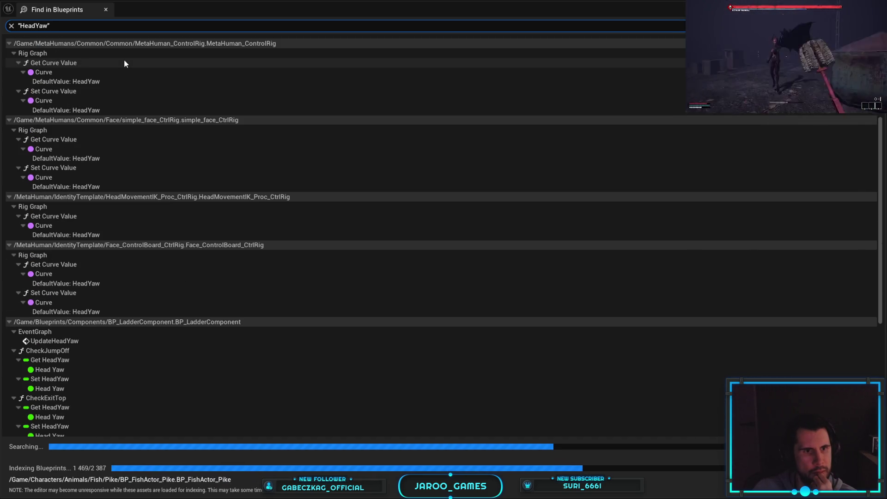
scroll(199, 249, "down", 1)
scroll(199, 249, "down", 10)
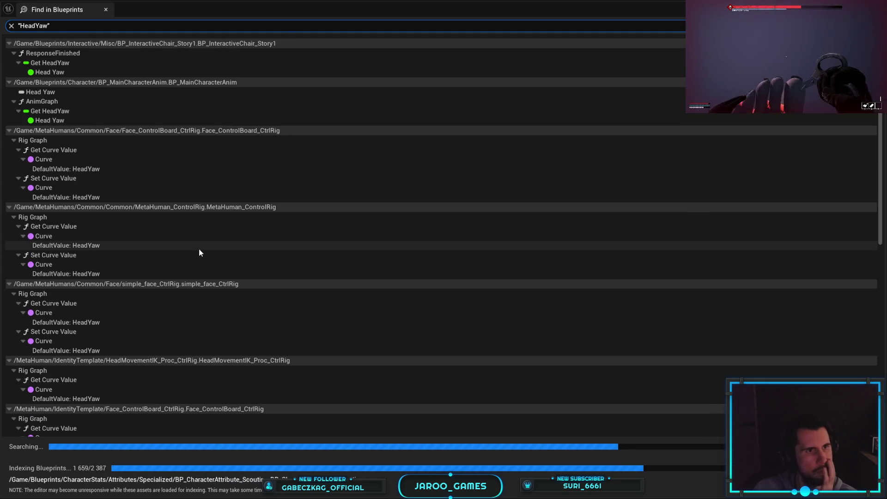
scroll(198, 253, "down", 2)
scroll(199, 253, "down", 20)
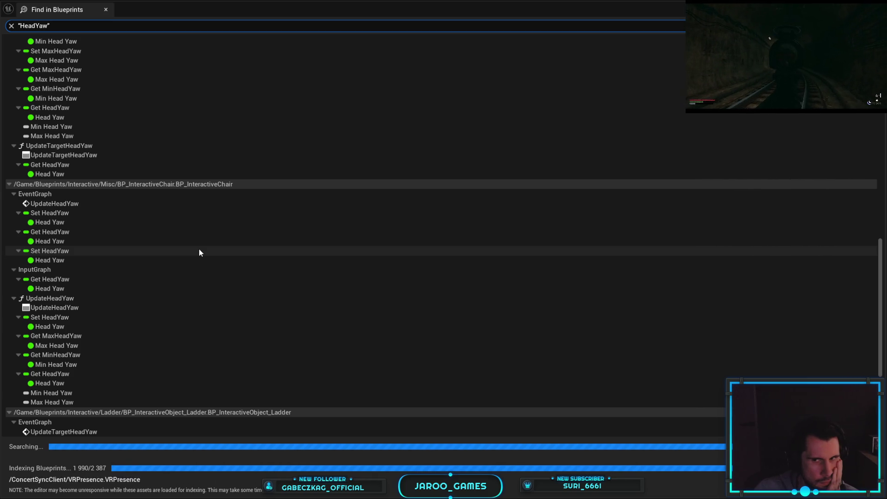
scroll(199, 252, "down", 3)
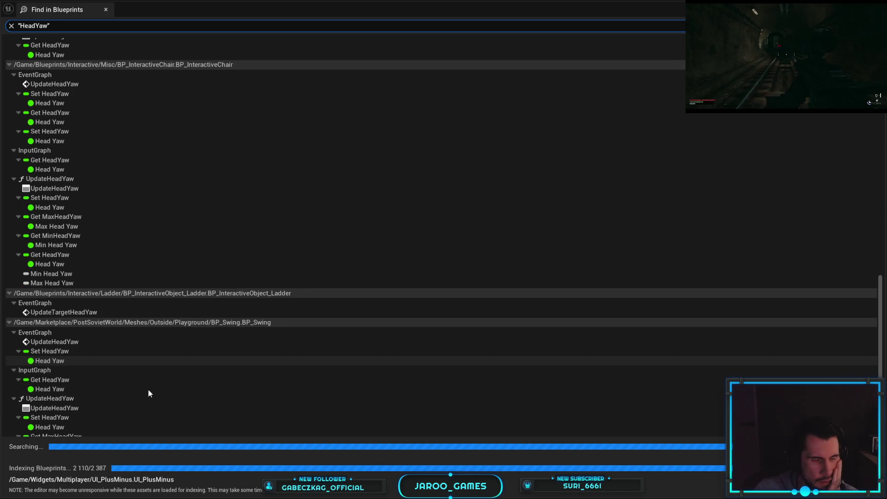
scroll(148, 393, "down", 3)
scroll(149, 393, "down", 1)
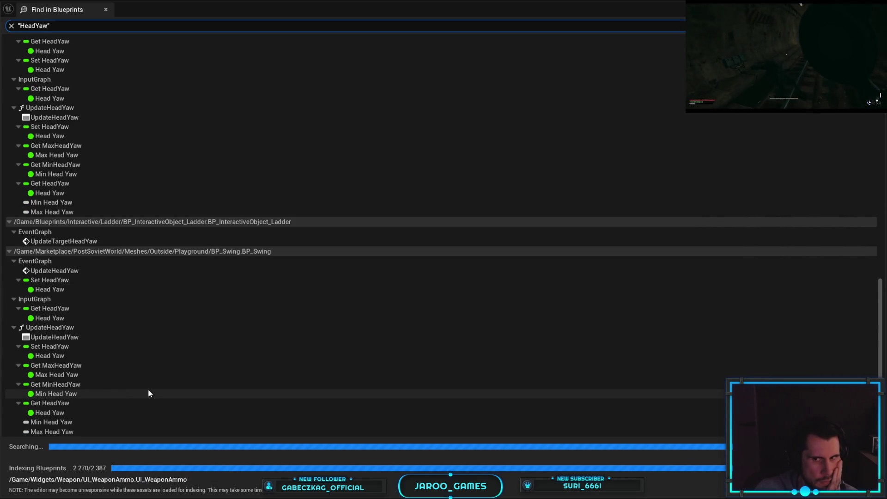
scroll(148, 389, "down", 3)
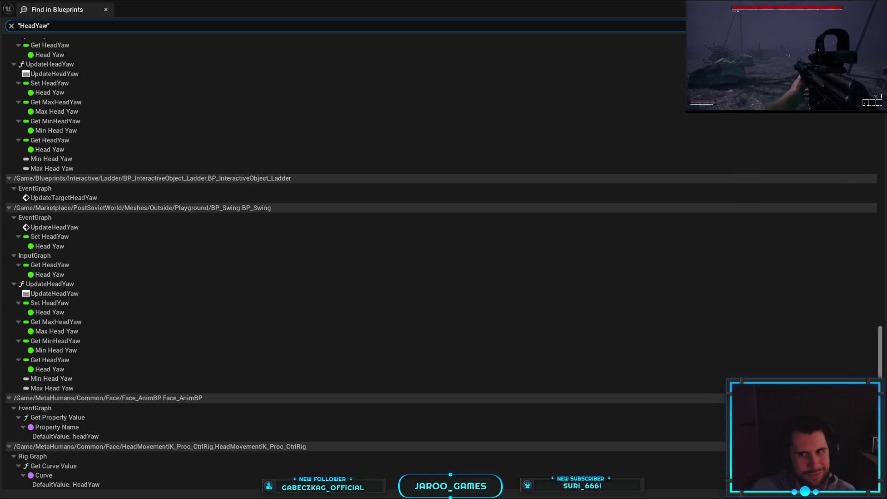
scroll(630, 476, "up", 15)
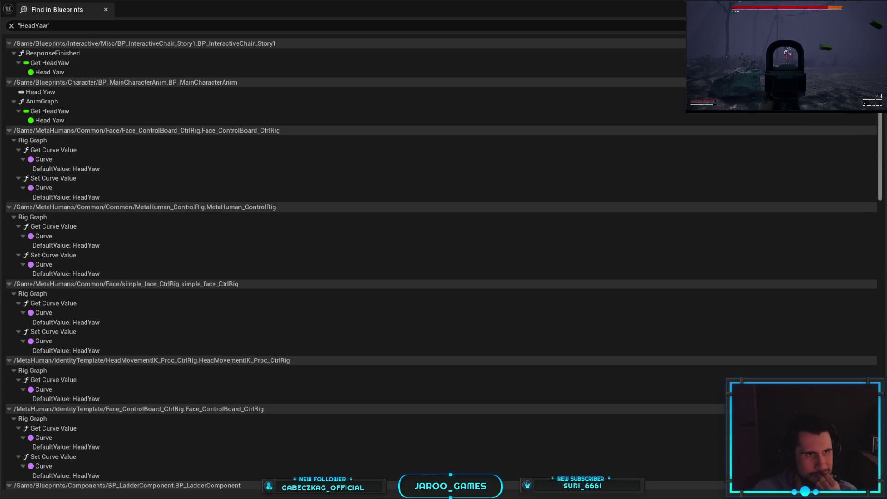
double_click(132, 62)
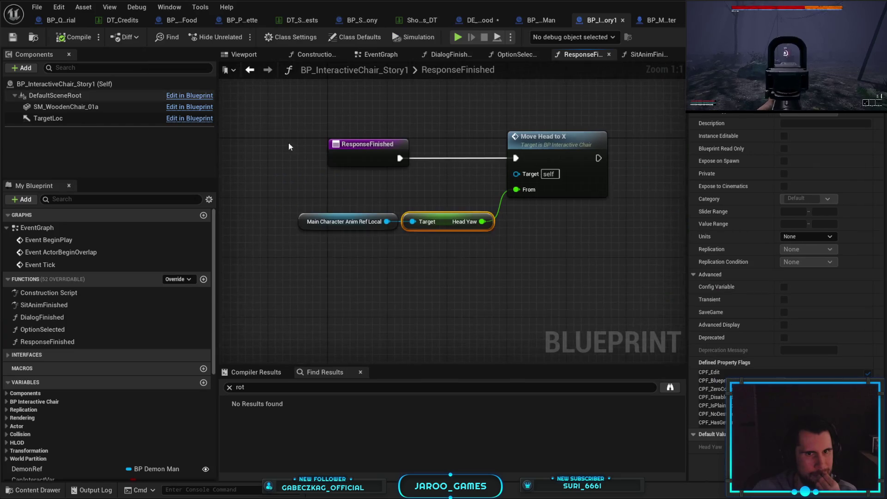
- Select the Move Head to X call in the ResponseFinished graph
left_click_drag(428, 188, 430, 226)
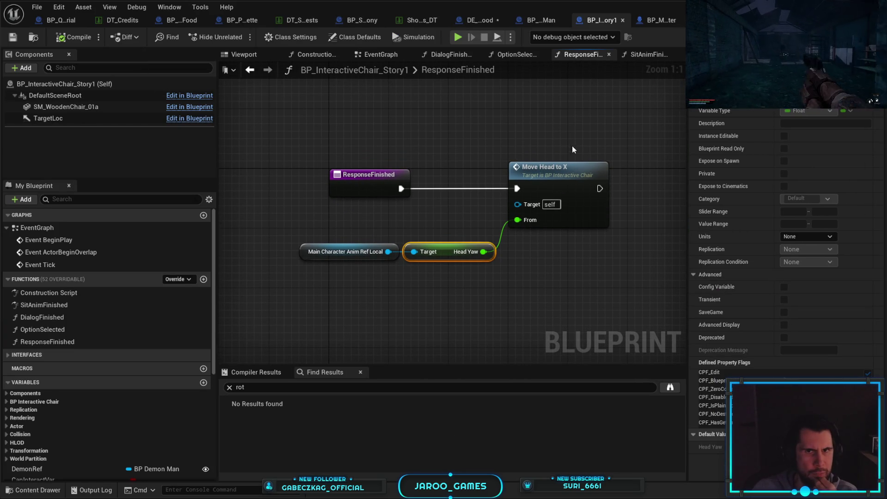
left_click(576, 167)
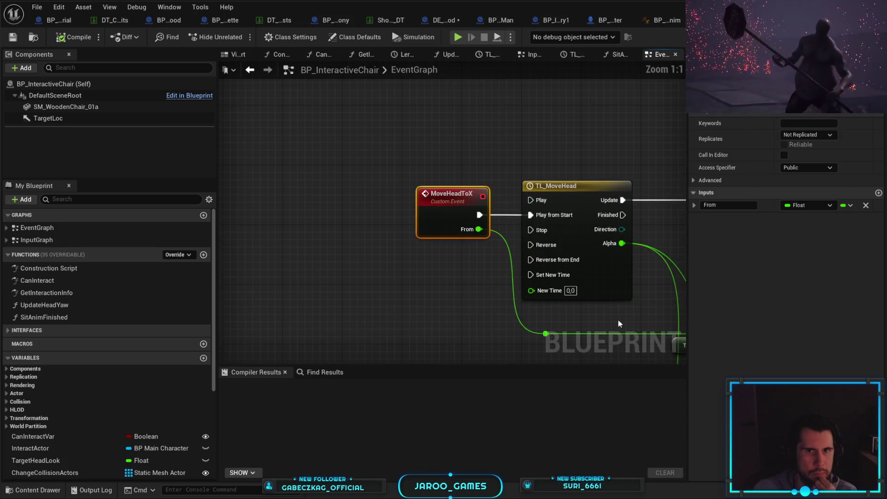
left_click_drag(618, 319, 341, 214)
left_click_drag(379, 285, 256, 299)
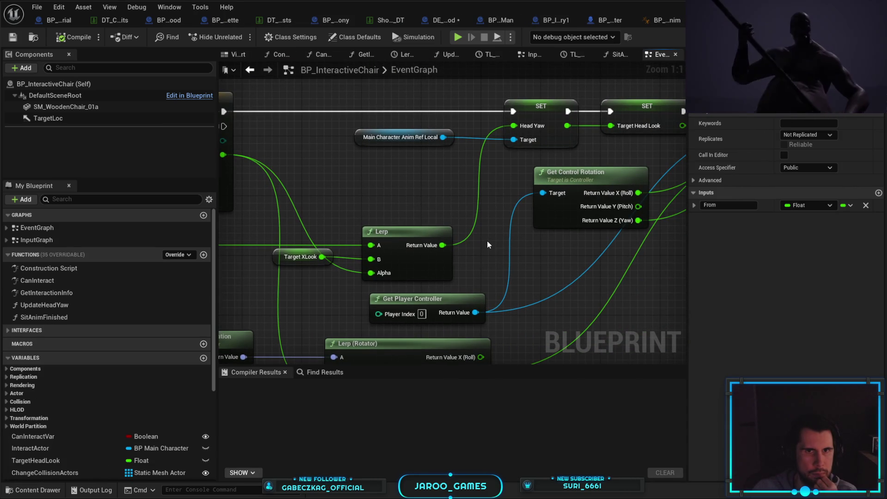
left_click_drag(483, 223, 456, 256)
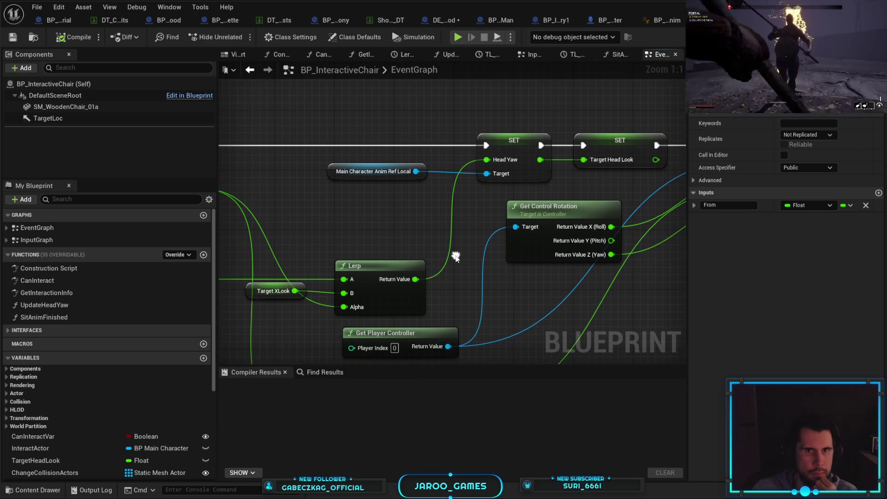
scroll(509, 161, "down", 2)
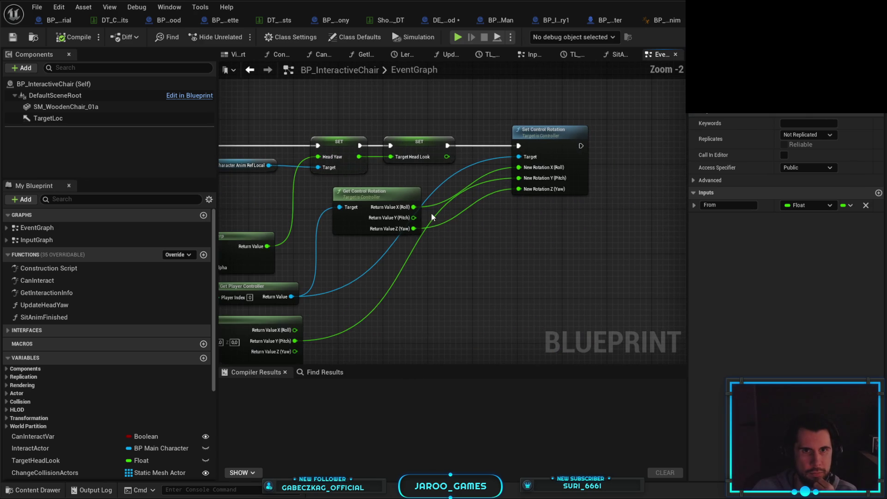
left_click_drag(423, 271, 618, 246)
left_click_drag(231, 166, 352, 179)
scroll(352, 178, "up", 2)
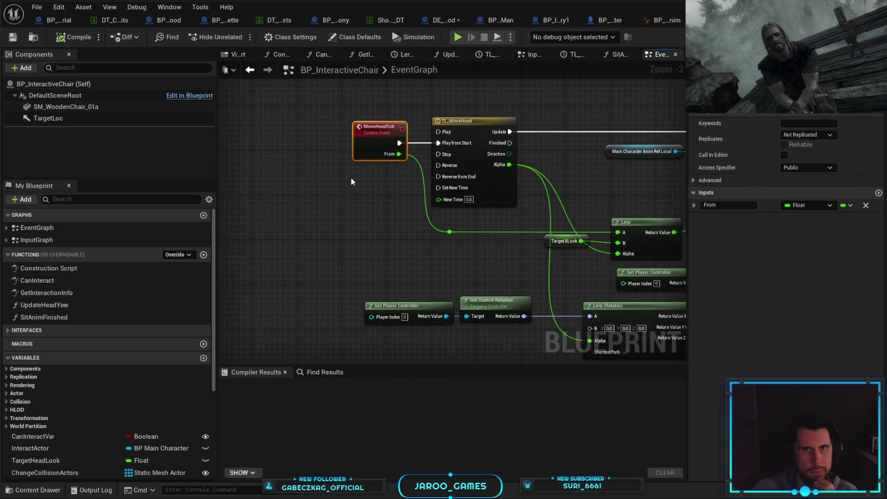
left_click_drag(346, 232, 258, 256)
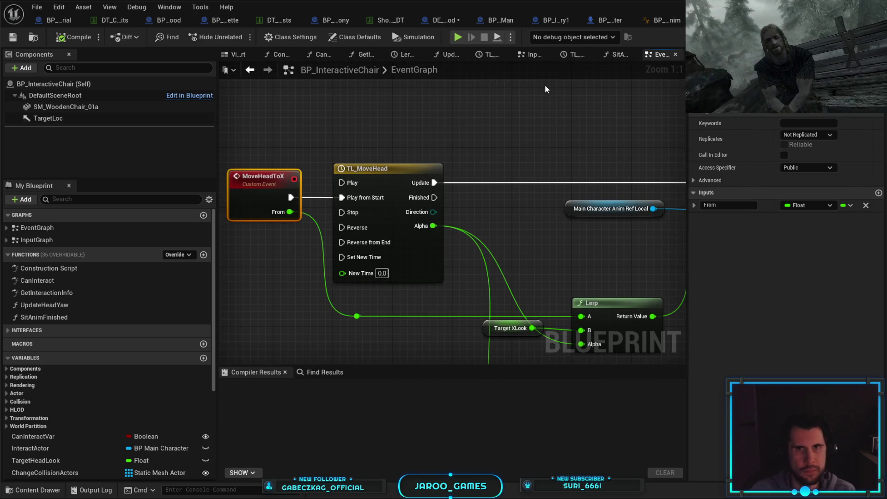
mouse_move(640, 13)
left_mouse_down()
mouse_move(649, 32)
mouse_move(671, 35)
mouse_move(606, 23)
left_mouse_up()
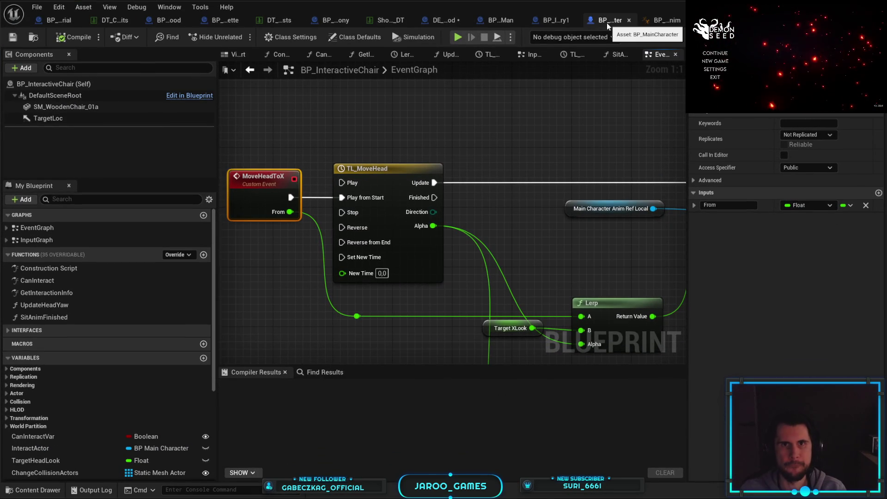
left_click(606, 22)
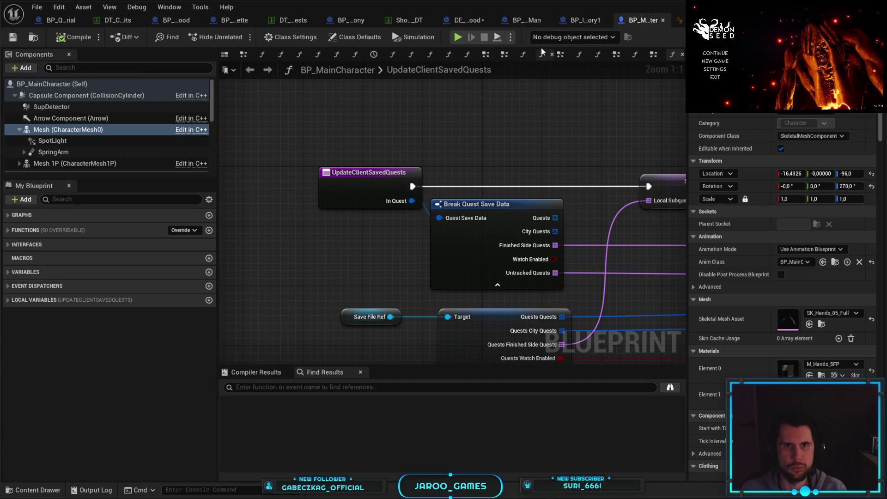
- In DE_UseFood, add a Get All Actors Of Class node set to BP Interactive Chair
left_click(475, 21)
mouse_move(554, 262)
left_mouse_down()
mouse_move(482, 252)
mouse_move(481, 274)
left_mouse_up()
right_click(481, 275)
type("get all a")
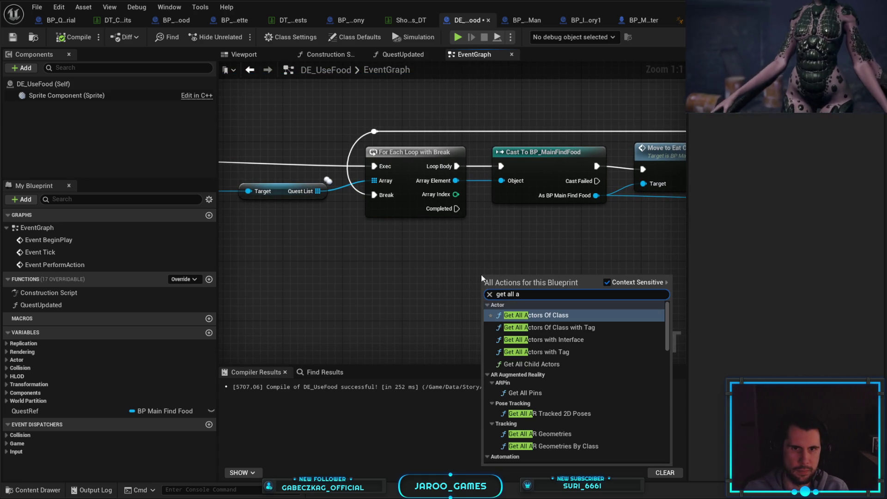
key("Return")
left_click(512, 312)
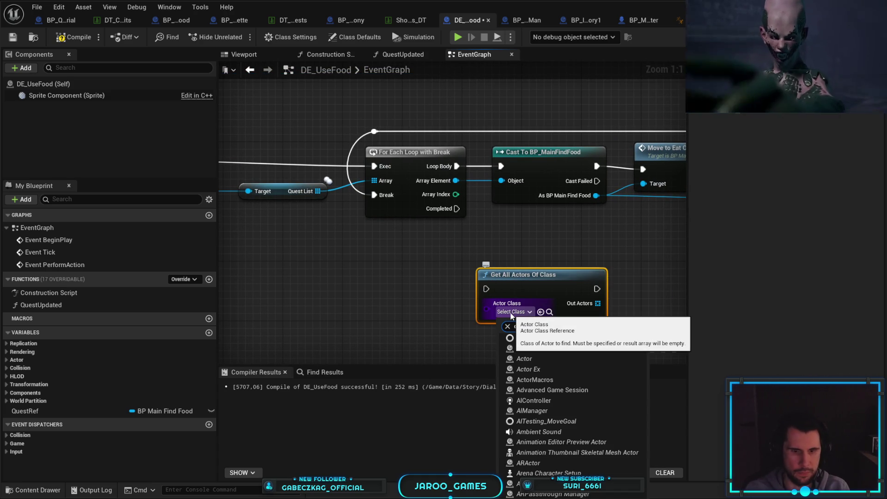
type("chair")
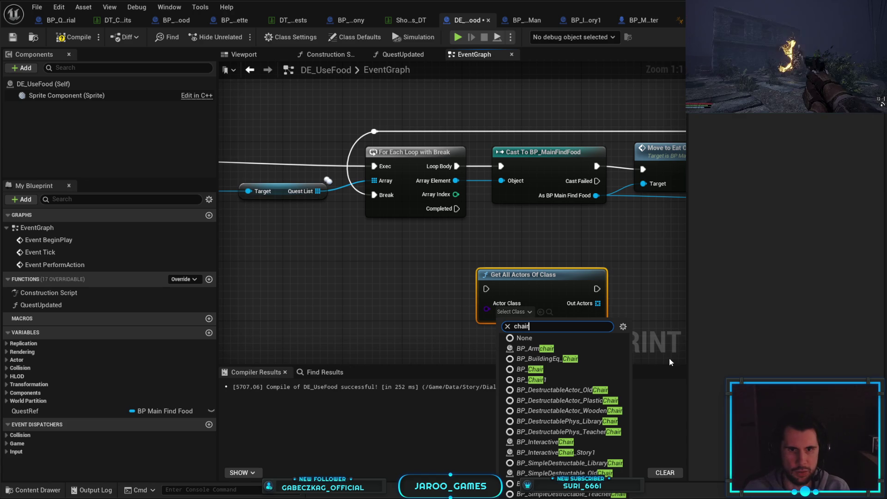
left_click(600, 449)
- Run it from the loop's Completed pin and add a GET for the first found chair
left_click_drag(456, 209, 486, 289)
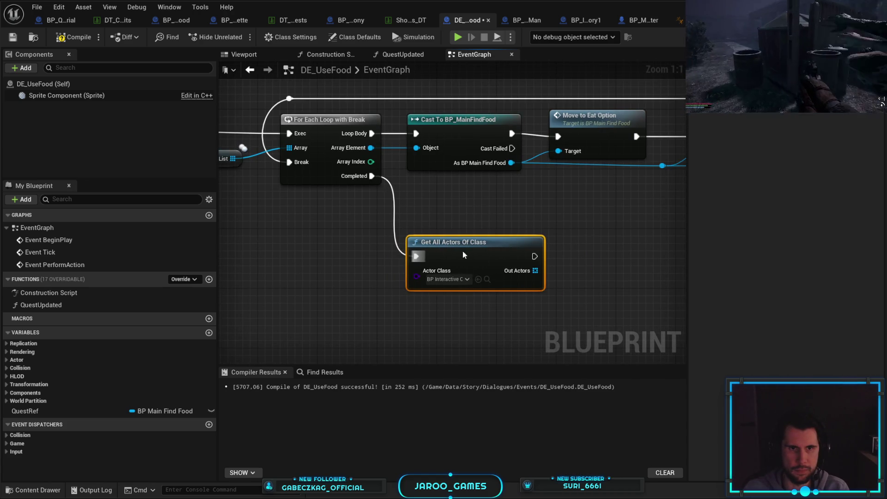
left_click_drag(533, 271, 573, 273)
type("get")
key("Return")
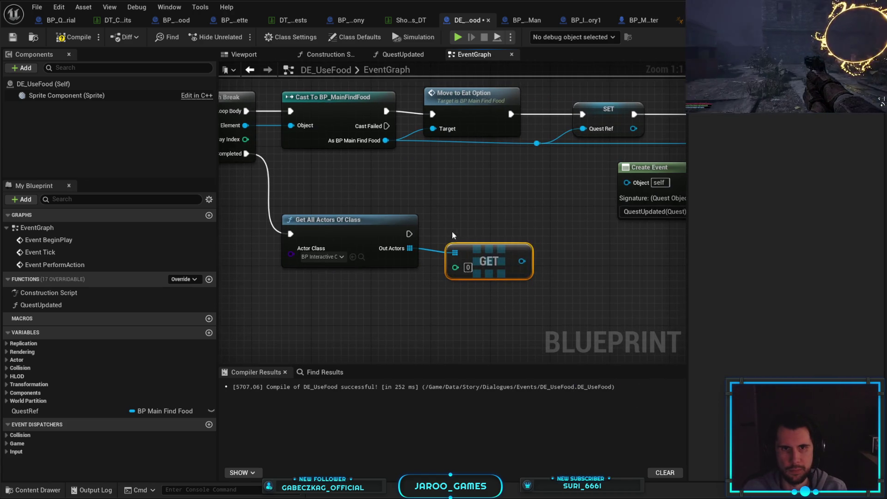
left_click_drag(367, 188, 525, 297)
left_click_drag(484, 261, 484, 303)
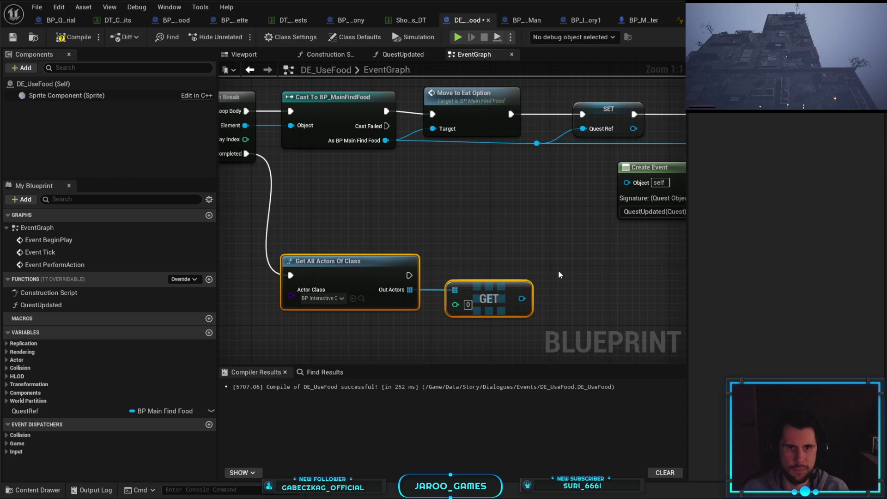
left_click(508, 342)
key("ctrl+Tab")
right_click(287, 185)
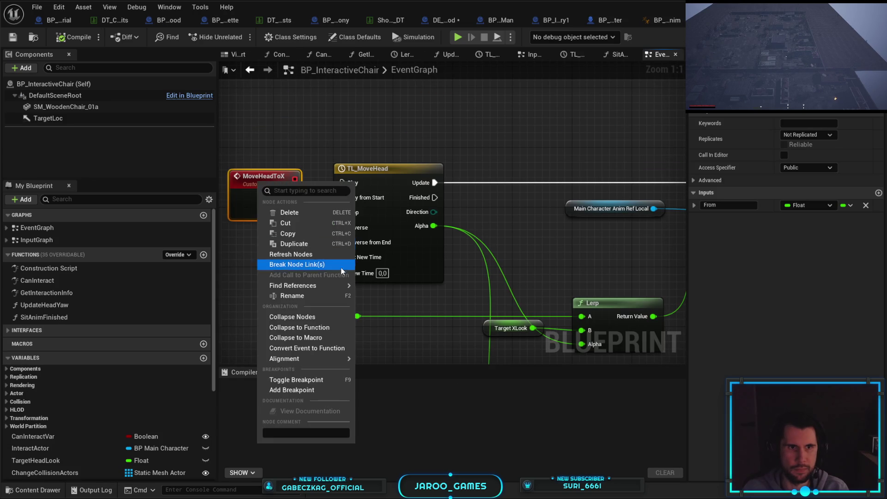
- Find MoveHeadToX references by name across all blueprints and open the DE_FingerBloodSuck result
left_click(368, 287)
mouse_move(388, 331)
left_mouse_down()
mouse_move(305, 276)
mouse_move(434, 186)
mouse_move(328, 182)
mouse_move(346, 235)
mouse_move(353, 160)
left_mouse_up()
scroll(317, 208, "down", 2)
mouse_move(351, 215)
left_mouse_down()
mouse_move(436, 179)
mouse_move(303, 210)
mouse_move(549, 198)
mouse_move(504, 216)
left_mouse_up()
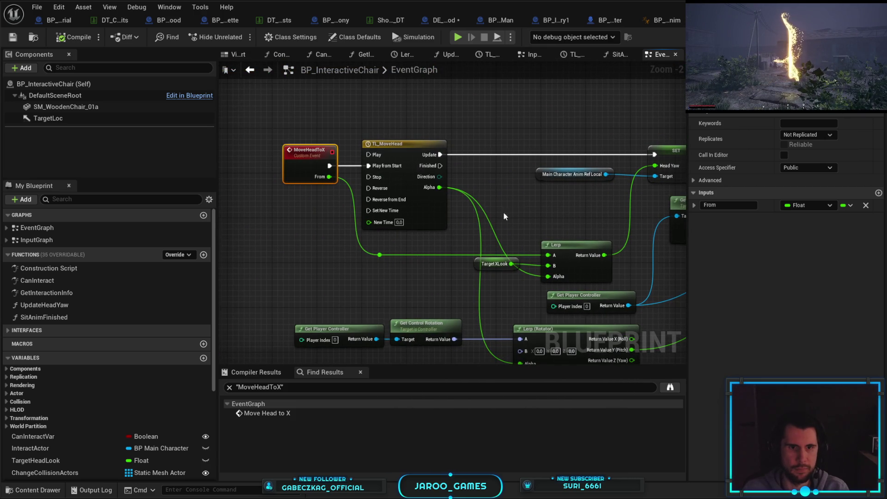
left_click(670, 387)
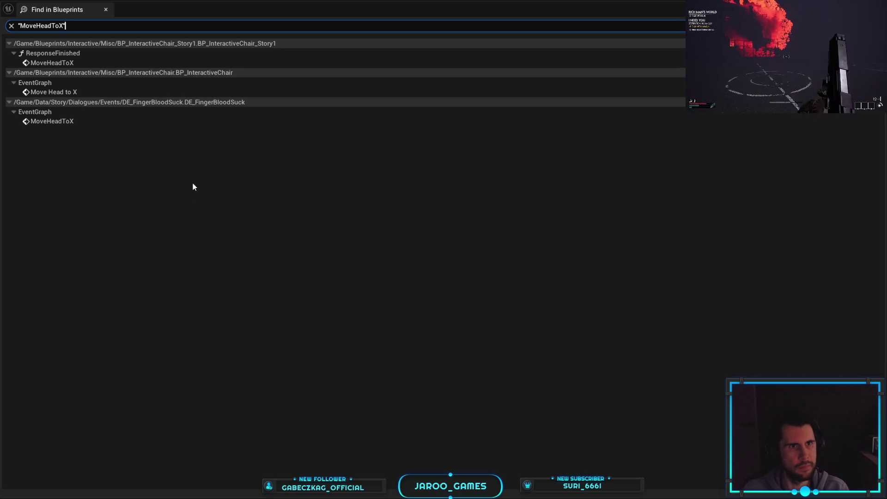
left_click(100, 121)
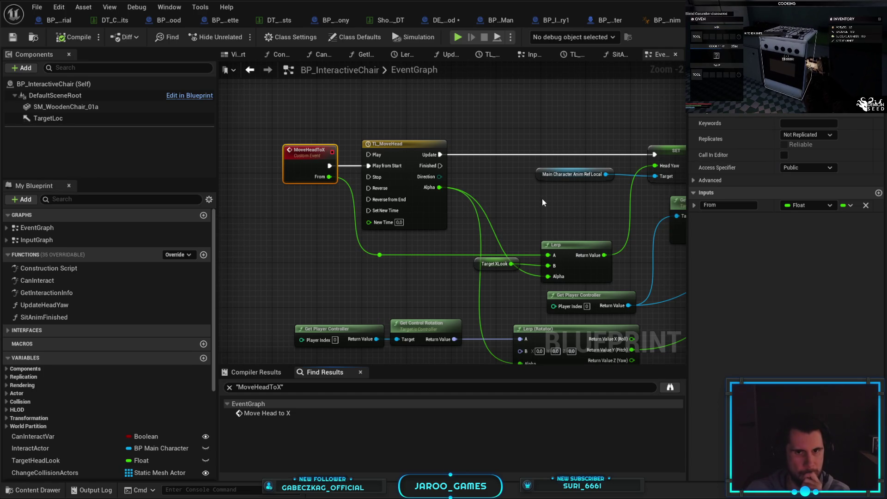
left_click_drag(429, 283, 606, 262)
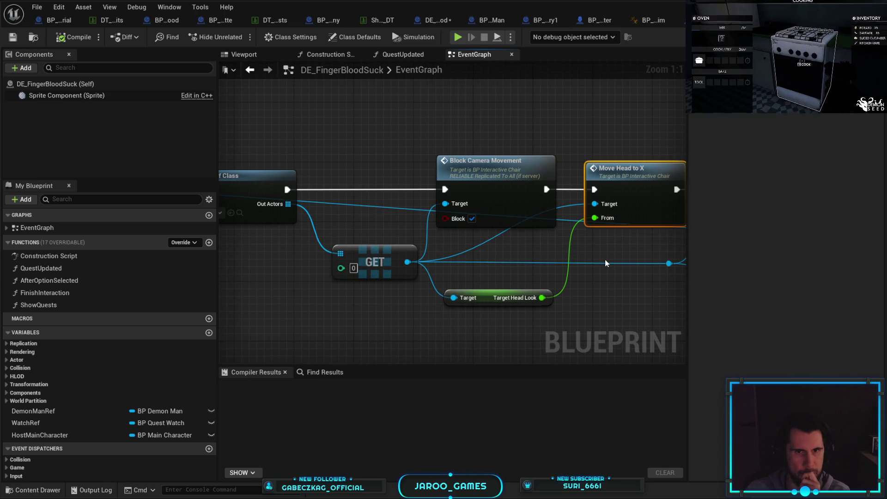
left_click_drag(606, 263, 608, 244)
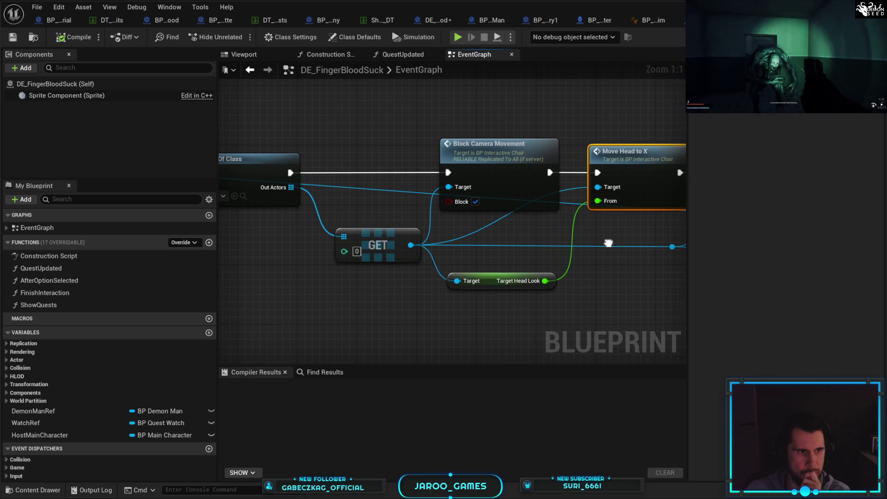
left_click_drag(608, 243, 577, 240)
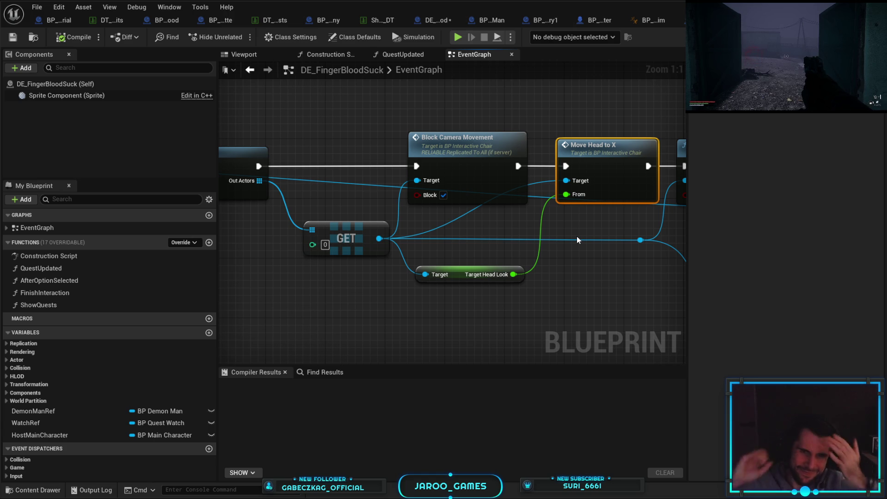
left_click_drag(576, 239, 516, 269)
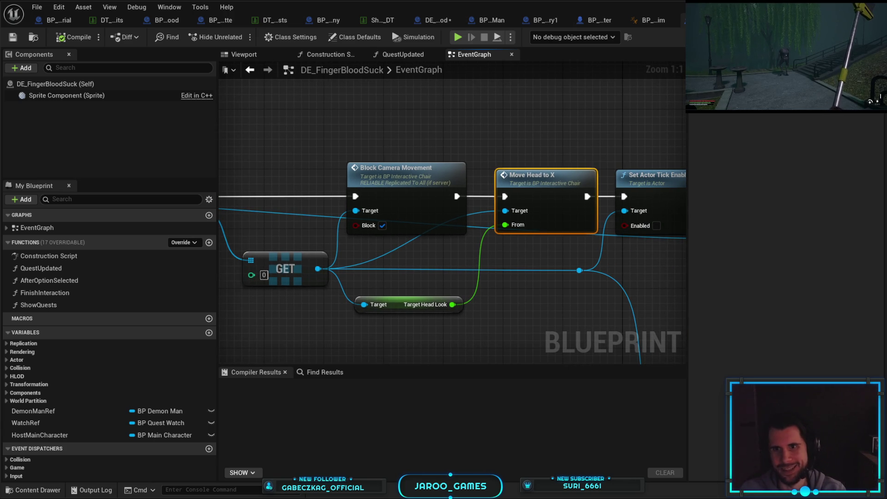
double_click(531, 175)
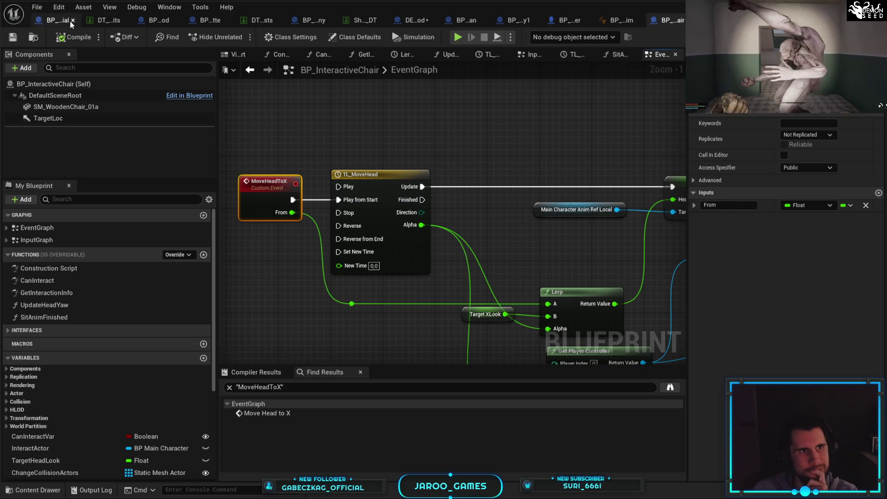
- In DE_UseFood, call Move Head to X on the GET chair right after Get All Actors Of Class
left_click(416, 20)
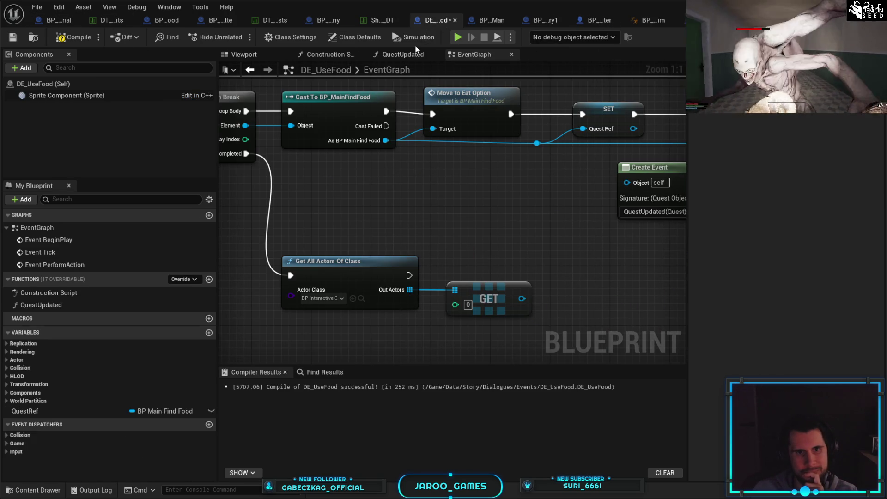
mouse_move(456, 247)
left_mouse_down()
mouse_move(462, 277)
mouse_move(512, 270)
left_mouse_up()
type("move head")
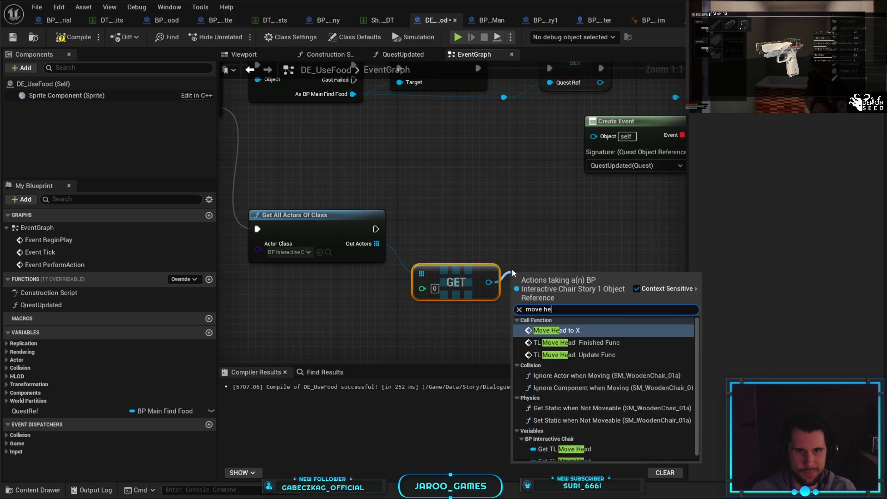
key("Return")
mouse_move(376, 228)
left_mouse_down()
mouse_move(519, 300)
mouse_move(582, 223)
mouse_move(514, 230)
left_mouse_up()
- Shift Get All Actors Of Class, GET and Move Head to X to the right
left_click(305, 251, "ctrl")
left_click(436, 301, "ctrl")
left_click_drag(295, 232, 333, 235)
left_click(378, 218)
left_click_drag(590, 237, 597, 234)
- Open the MoveHeadToX event in BP_InteractiveChair and view its timeline and Lerp nodes
double_click(608, 248)
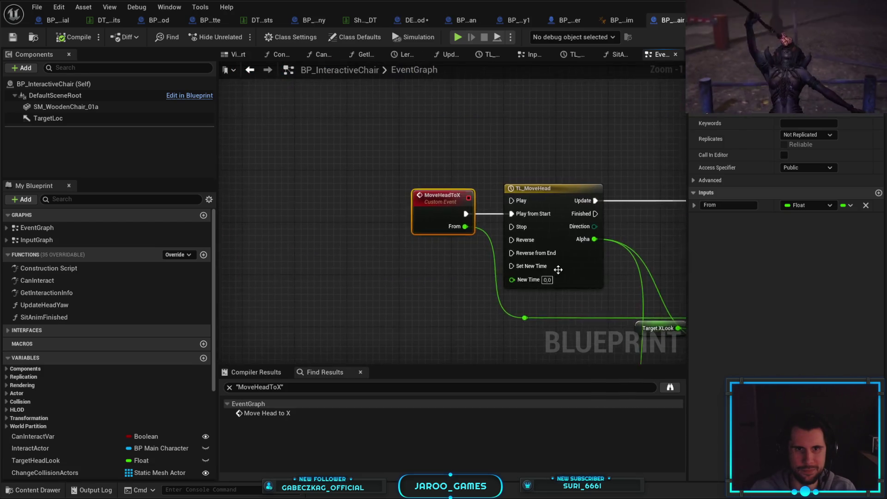
mouse_move(614, 305)
left_mouse_down()
mouse_move(456, 292)
mouse_move(316, 258)
left_mouse_up()
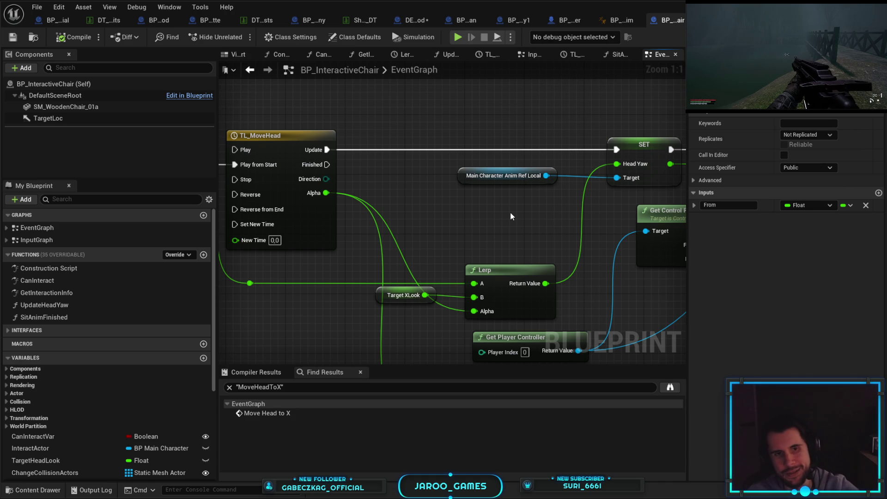
left_click_drag(511, 217, 504, 193)
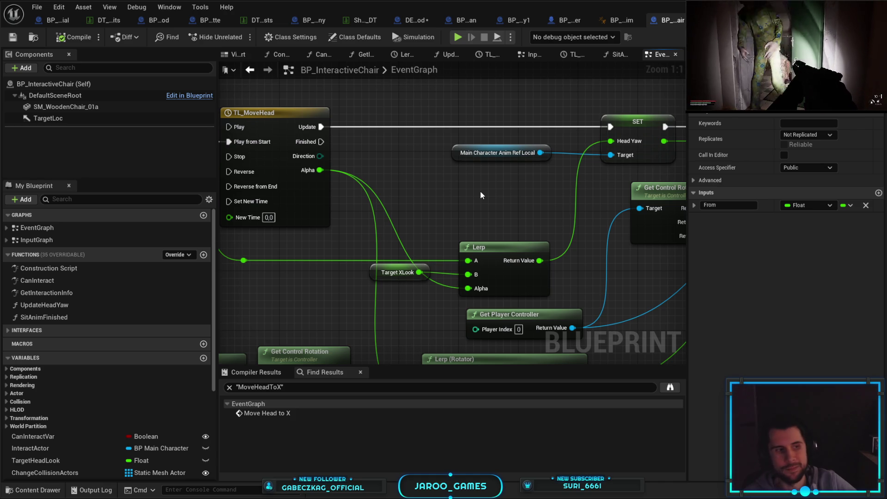
- Inspect the Target XLook variable and the nodes around the Lerp
scroll(514, 202, "down", 1)
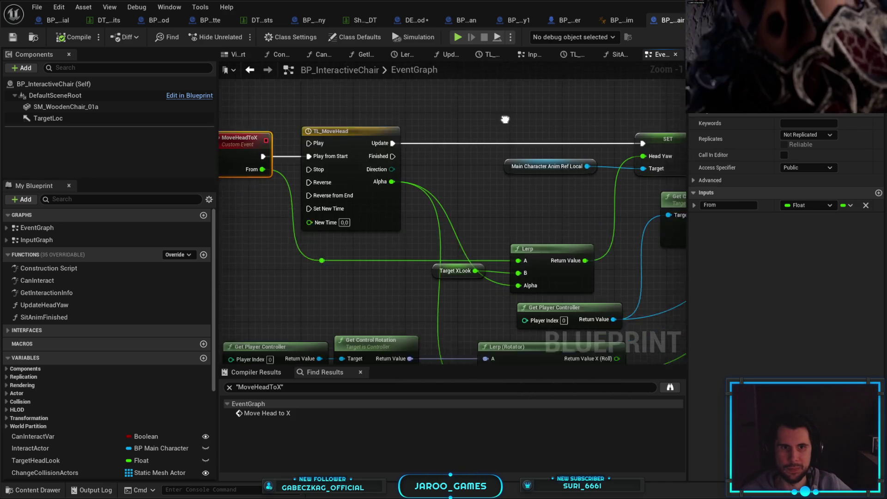
left_click(457, 258)
mouse_move(384, 295)
left_mouse_down()
mouse_move(409, 245)
mouse_move(405, 281)
left_mouse_up()
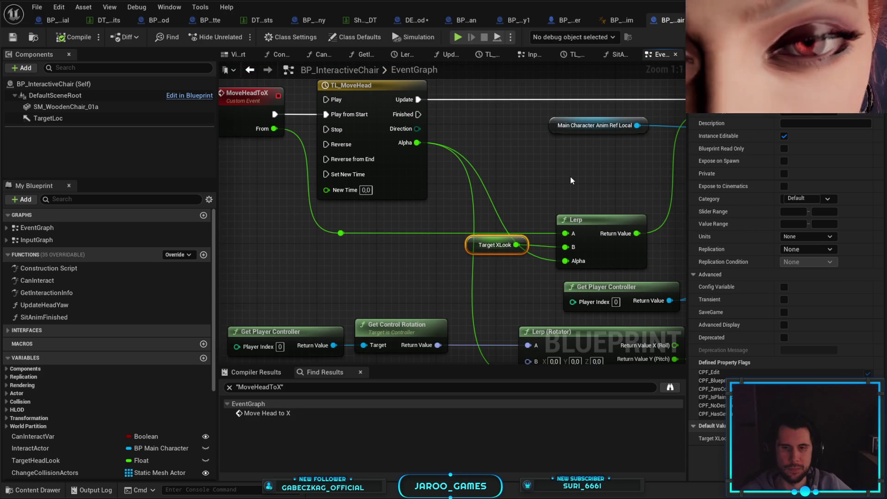
mouse_move(571, 176)
left_mouse_down()
mouse_move(592, 218)
mouse_move(570, 141)
mouse_move(505, 174)
mouse_move(311, 204)
left_mouse_up()
- Search MoveHeadToX references across all blueprints and open BP_InteractiveChair_Story1's ResponseFinished graph
right_click(304, 133)
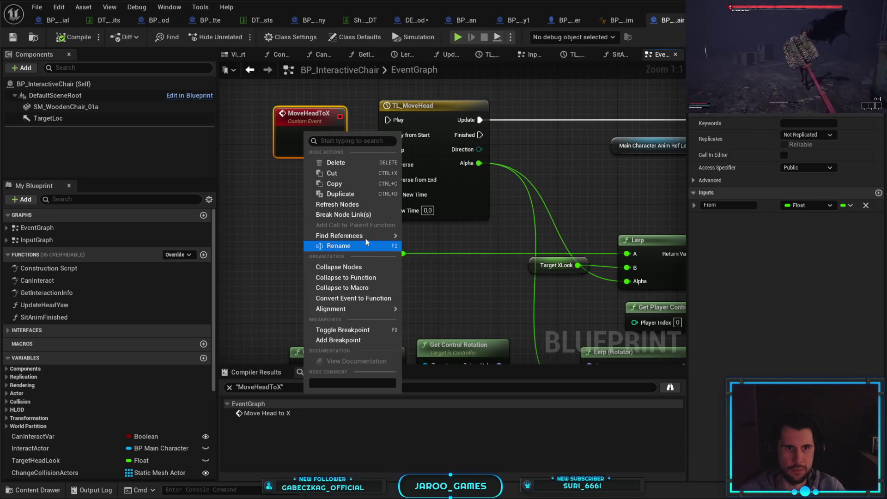
mouse_move(370, 235)
left_click(406, 238)
left_click(274, 414)
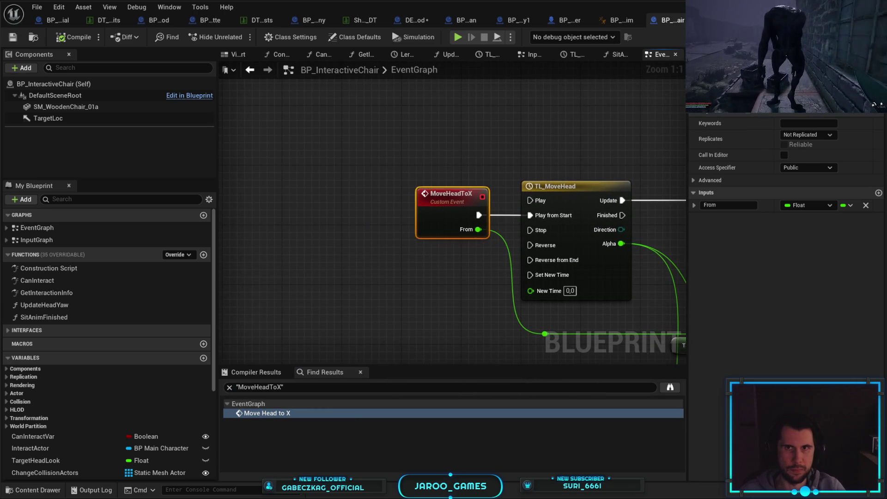
key("ctrl+shift+f")
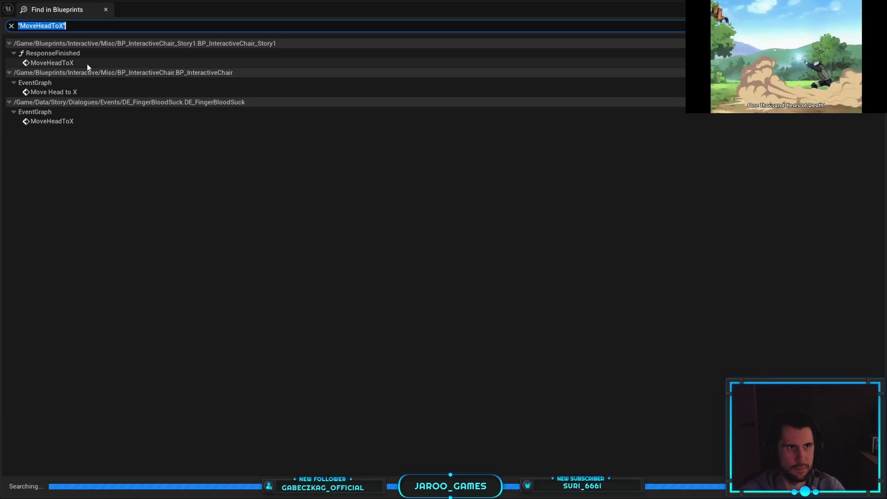
double_click(87, 64)
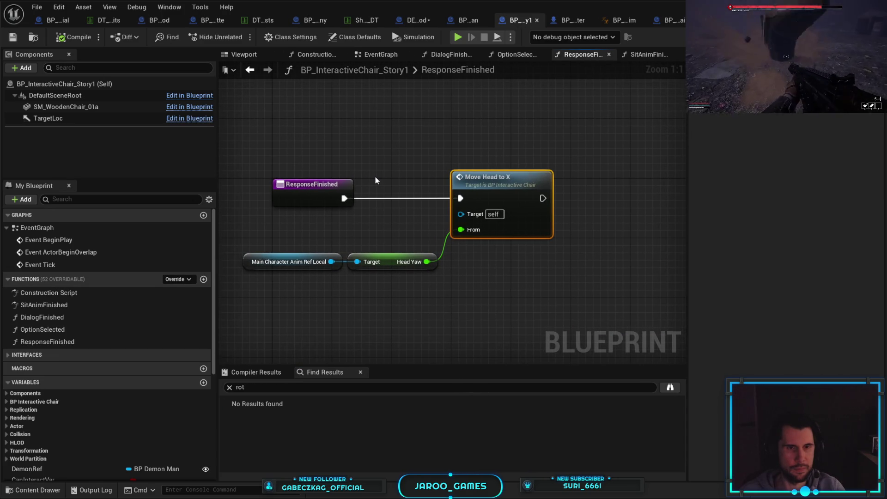
- Select the two head-yaw getter nodes in ResponseFinished
left_click_drag(268, 241, 367, 274)
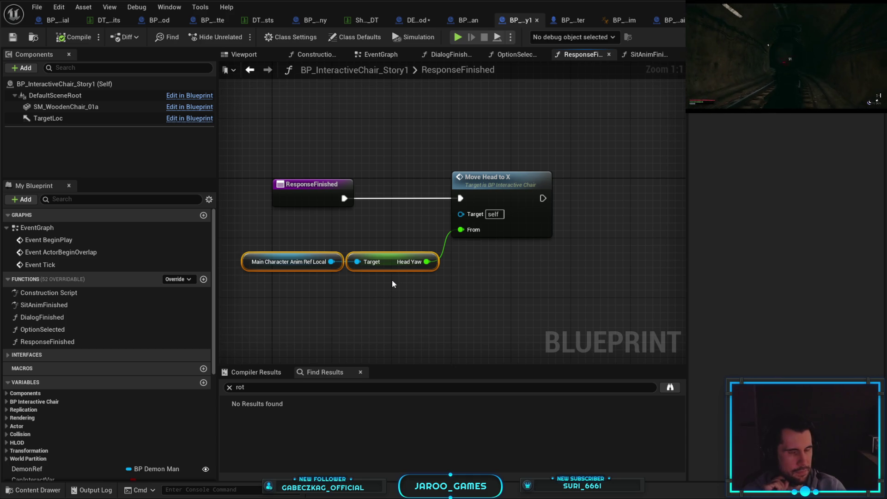
left_click_drag(399, 262, 407, 270)
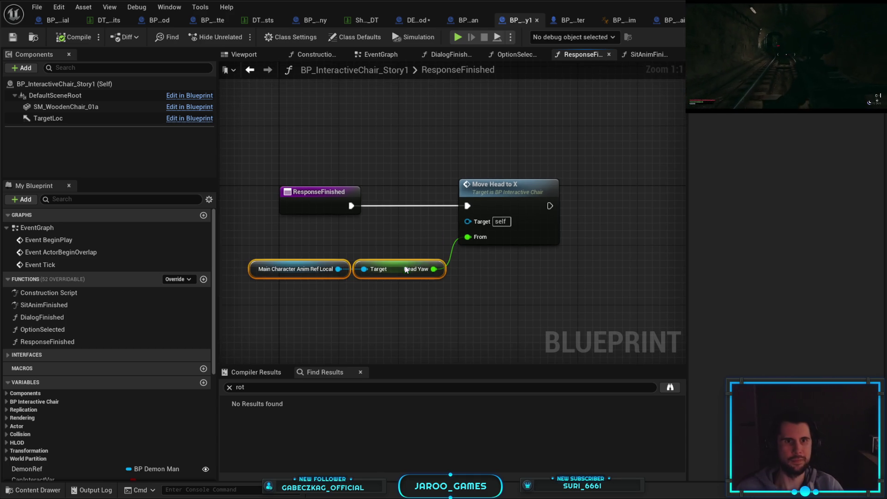
left_click_drag(517, 116, 522, 108)
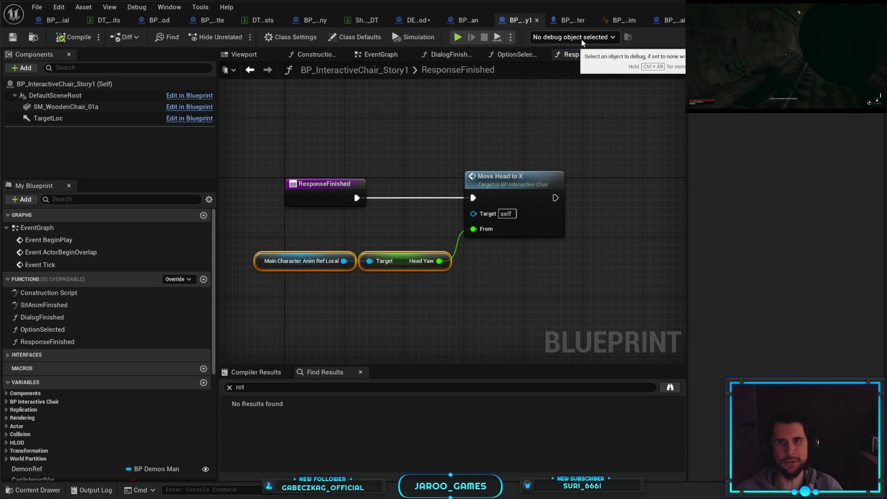
- In DE_UseFood, add a Main Character Anim Ref Local getter from the GET result
left_click(418, 19)
type("main charact")
mouse_move(478, 303)
left_mouse_down()
mouse_move(510, 313)
mouse_move(432, 282)
mouse_move(571, 302)
left_mouse_up()
key("Return")
scroll(511, 313, "up", 1)
- Add a Head Yaw getter and wire it into Move Head to X's From input
type("head yaw")
key("Return")
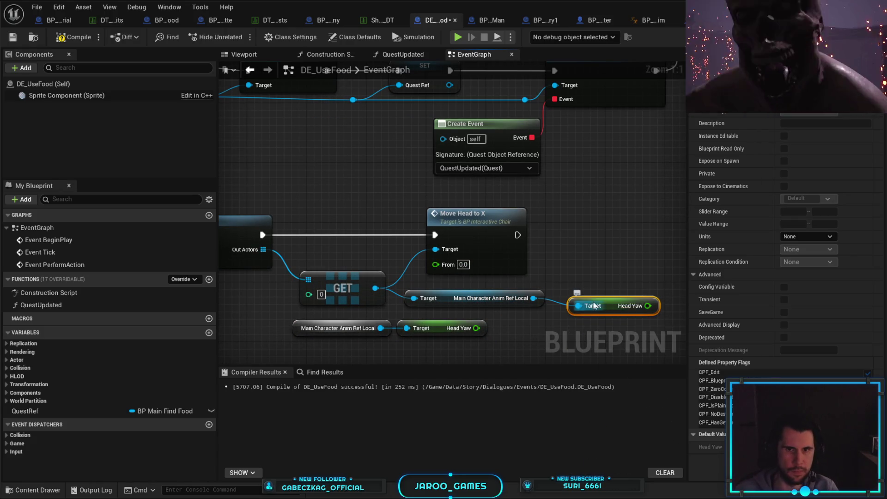
left_click_drag(648, 306, 435, 265)
left_click_drag(483, 231, 587, 229)
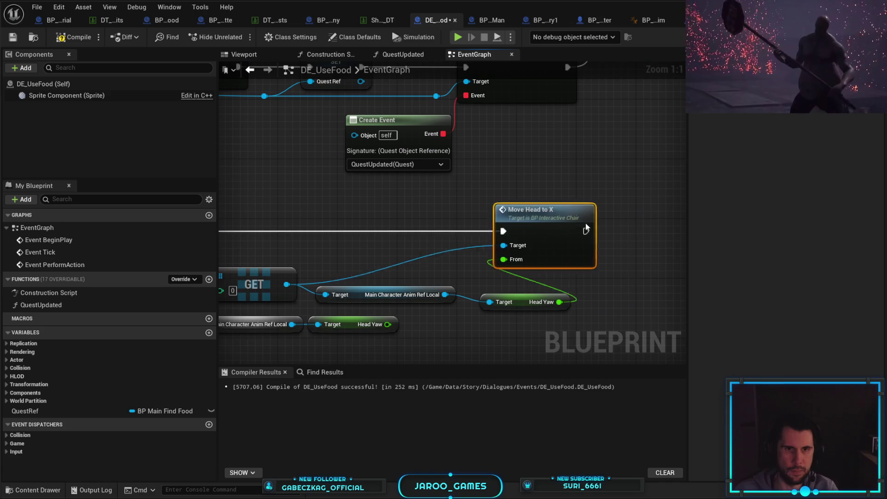
left_click_drag(432, 321, 317, 294)
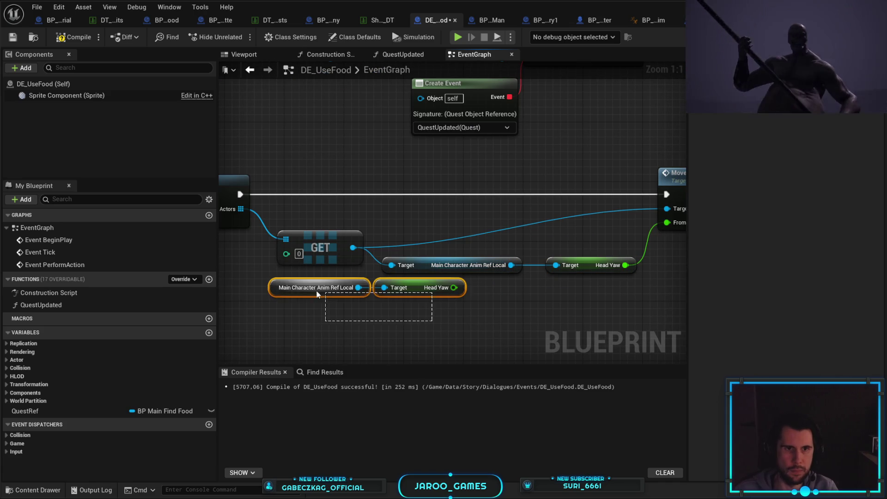
- Delete the leftover getters and add a SET Target XLook on the GET chair before Move Head to X
key("Delete")
left_click_drag(354, 262, 399, 240)
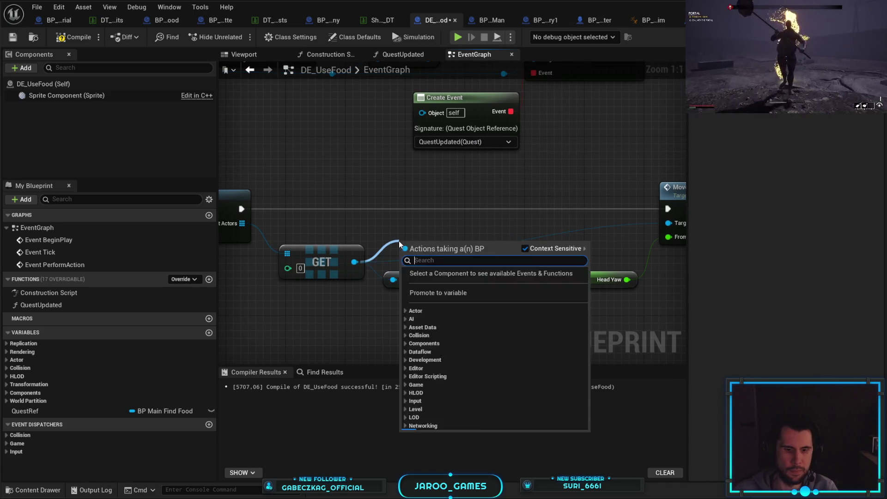
type("target x")
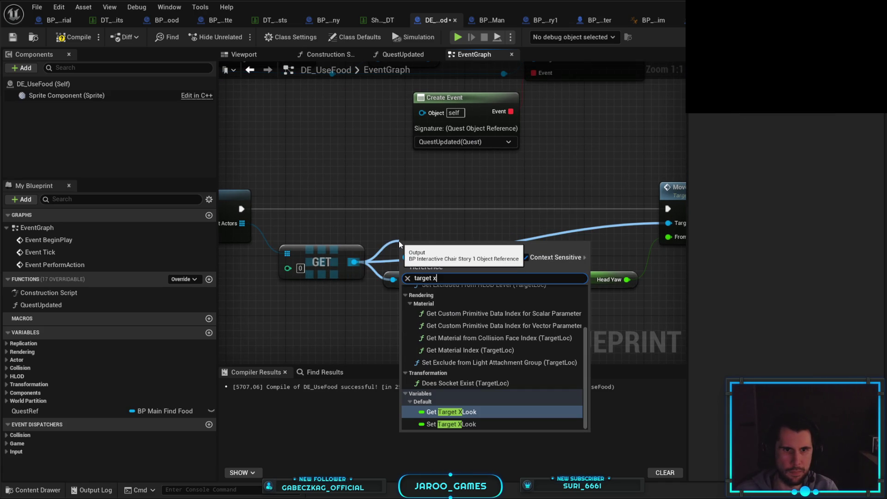
key("Down")
key("Return")
left_click_drag(428, 252, 630, 202)
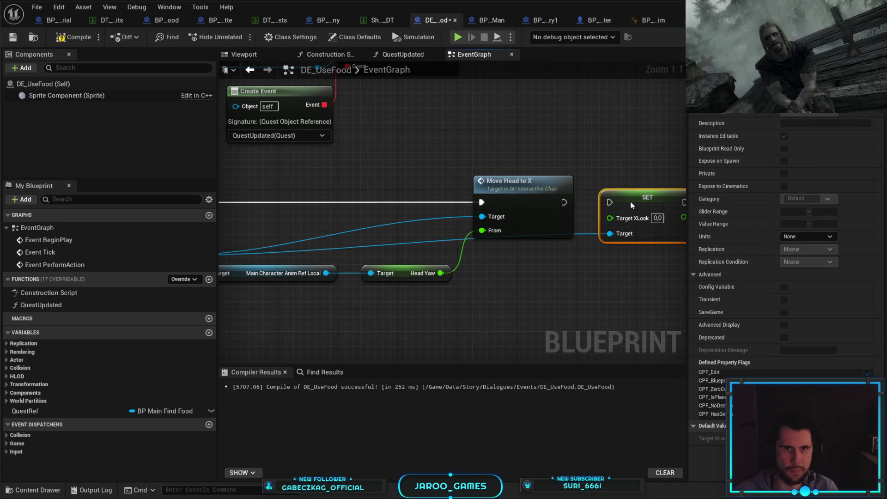
left_click_drag(565, 202, 610, 202)
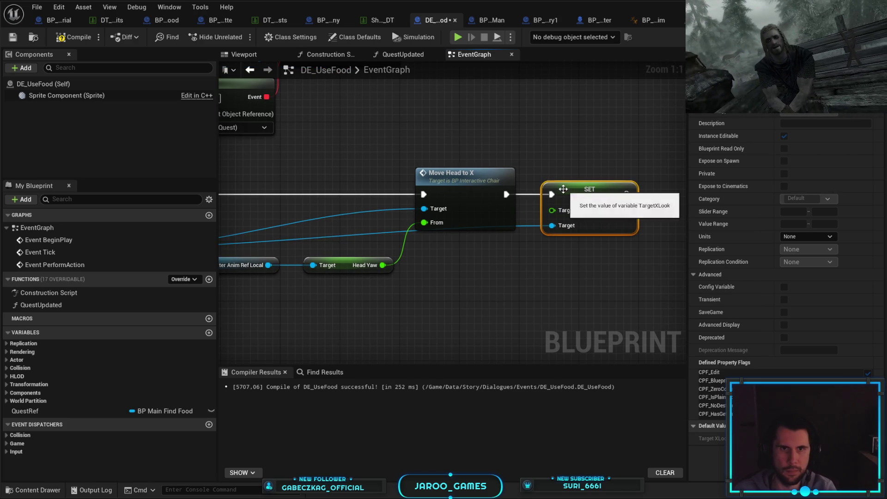
left_click_drag(556, 193, 314, 189)
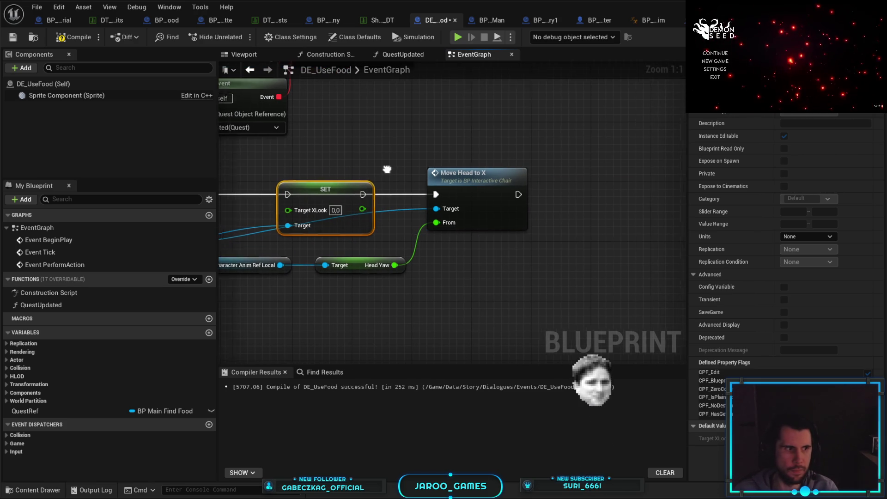
- Set Target XLook to 40, wire the execution into it, and add a reroute on the Target wire
left_click_drag(387, 169, 456, 176)
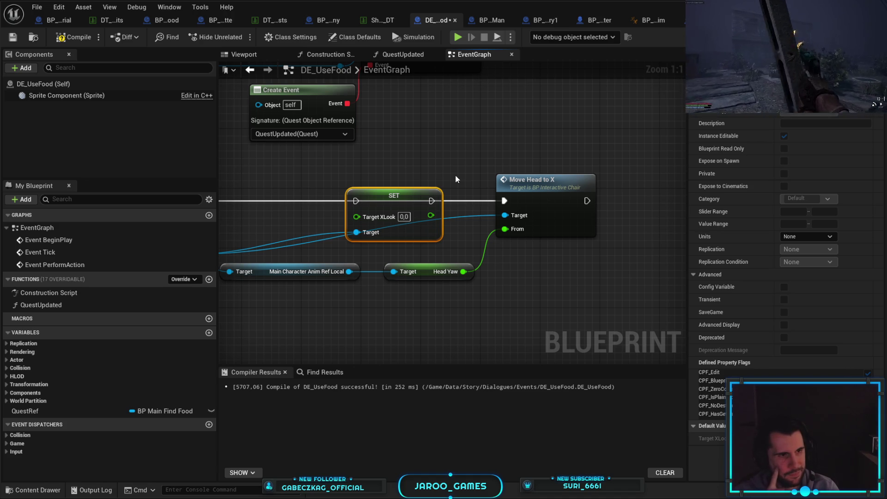
left_click_drag(455, 175, 640, 174)
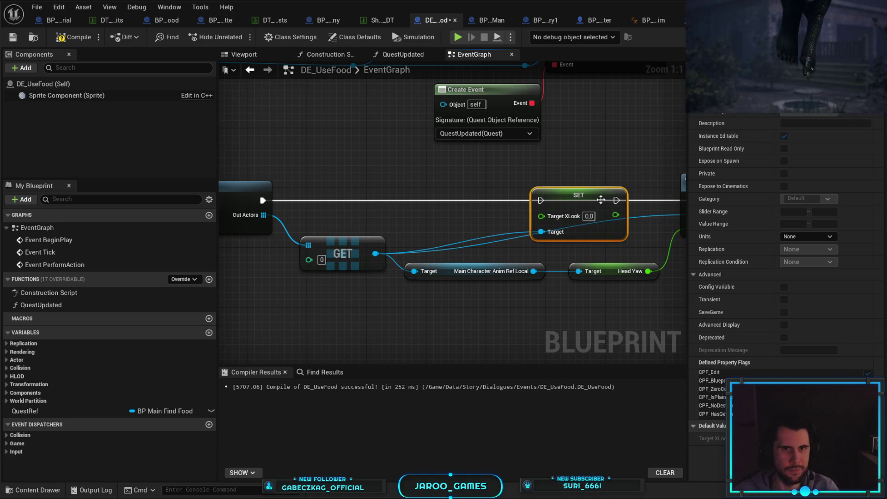
left_click(485, 217)
type("40")
key("Return")
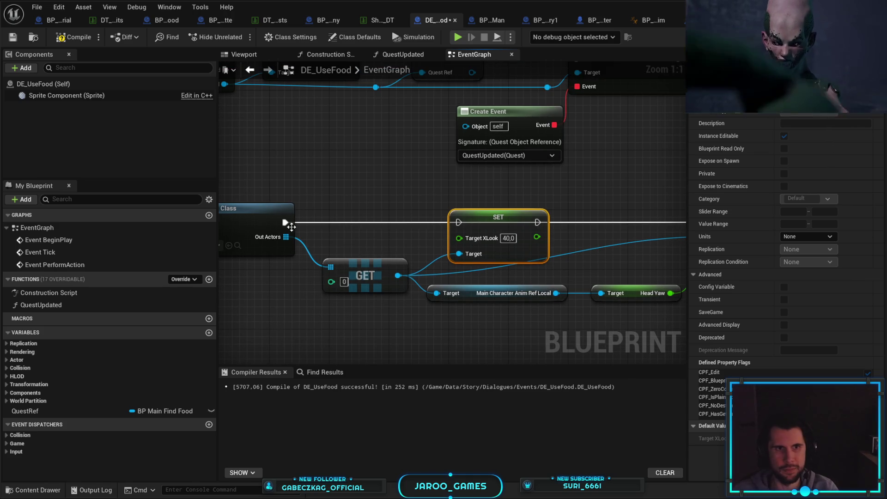
mouse_move(538, 222)
left_mouse_down()
mouse_move(549, 227)
mouse_move(538, 223)
left_mouse_up()
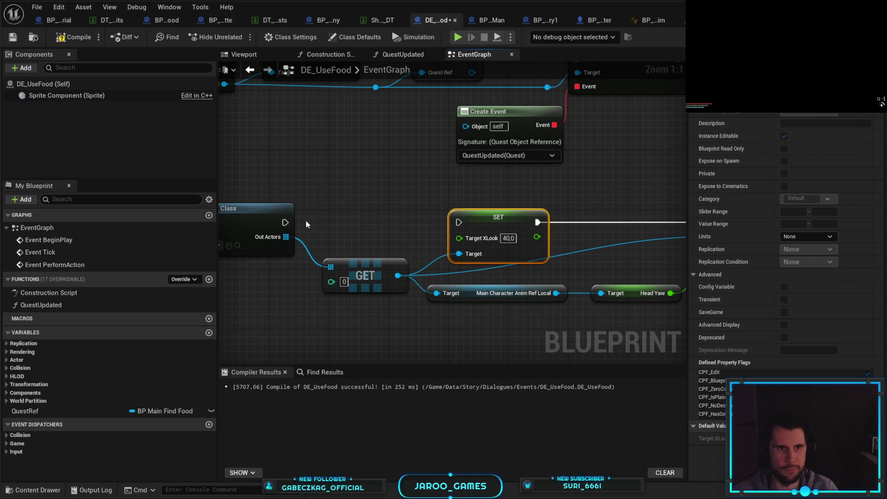
mouse_move(644, 237)
left_mouse_down()
mouse_move(503, 229)
mouse_move(518, 262)
mouse_move(511, 271)
left_mouse_up()
double_click(503, 229)
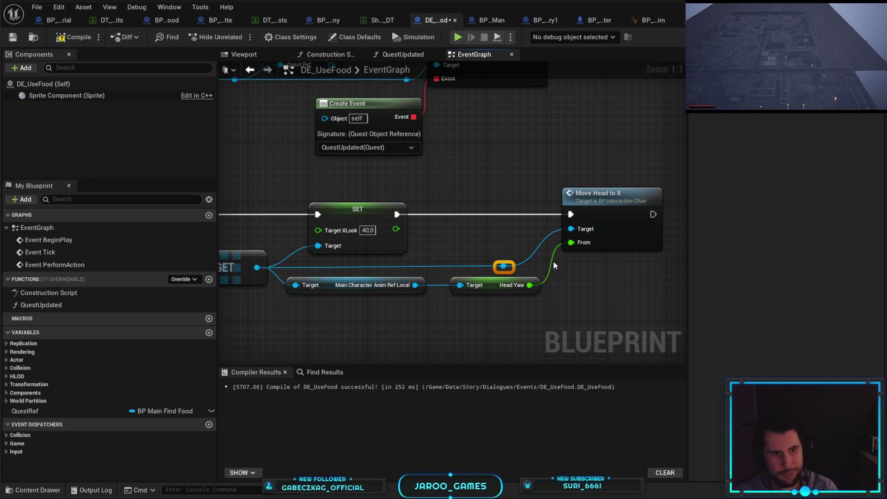
- Compile and save the DE_UseFood blueprint, then revisit the MoveHeadToX search results
left_click(78, 37)
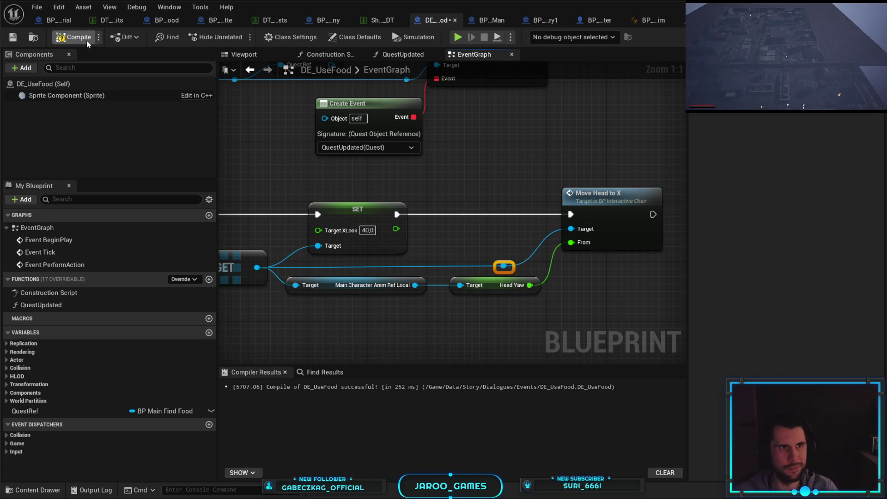
left_click(16, 38)
left_click_drag(532, 158, 552, 159)
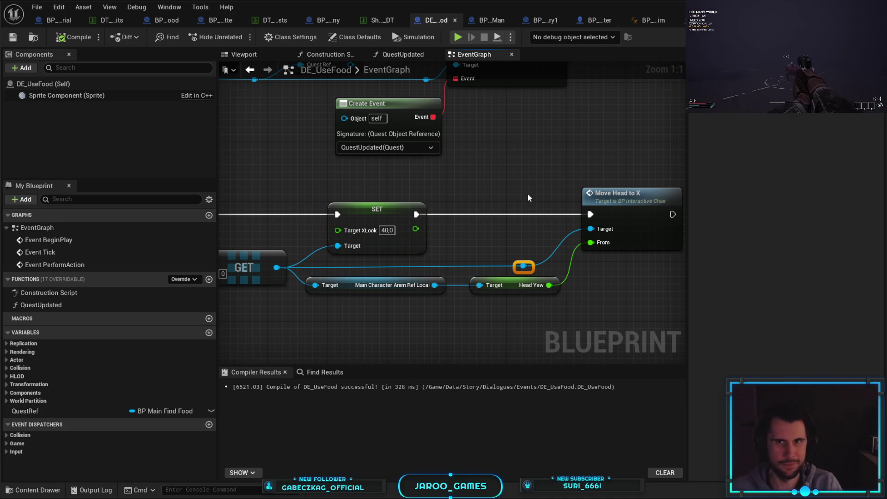
key("shift+alt+f")
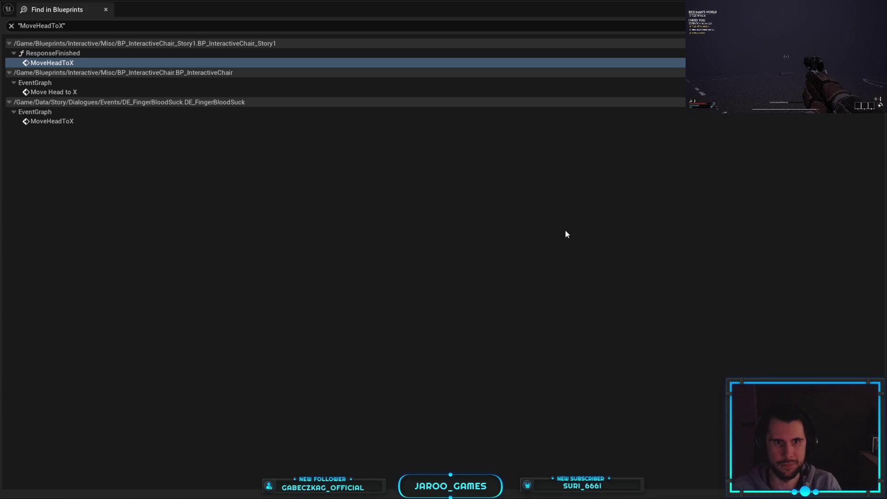
- Start a play session from the level viewport and sit in the dinner-table chair facing the NPC
key("alt+Tab")
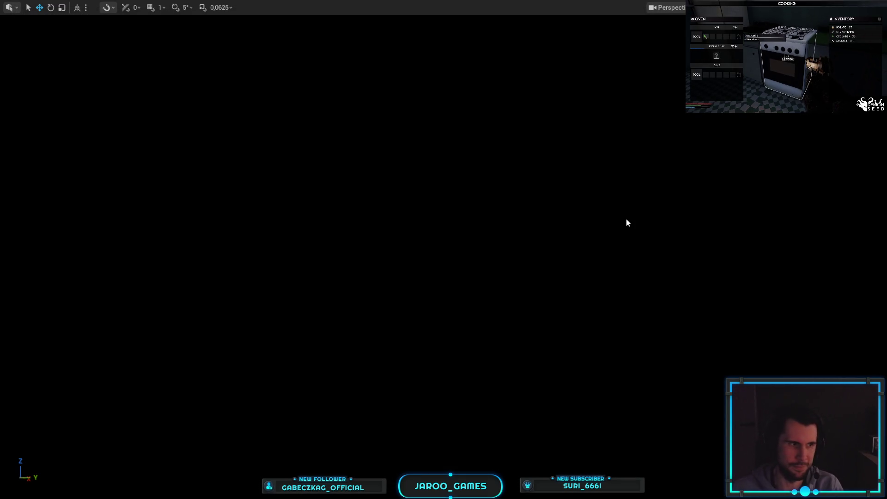
key("alt+p")
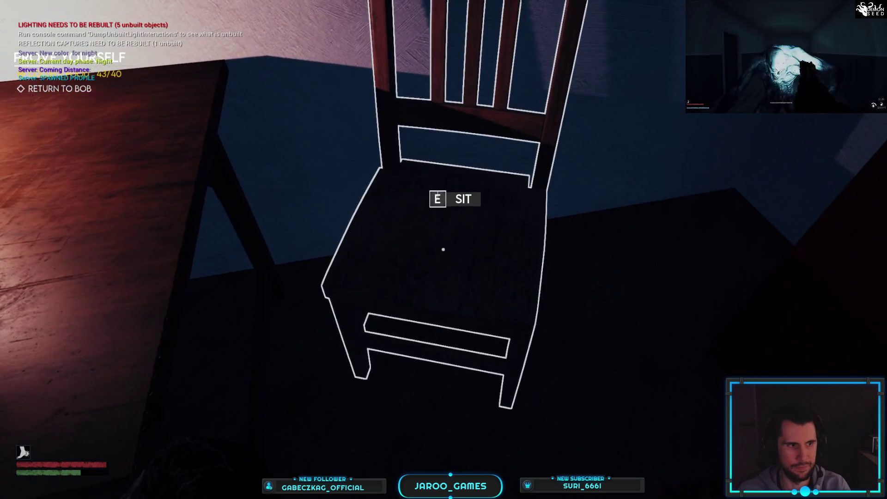
key("e")
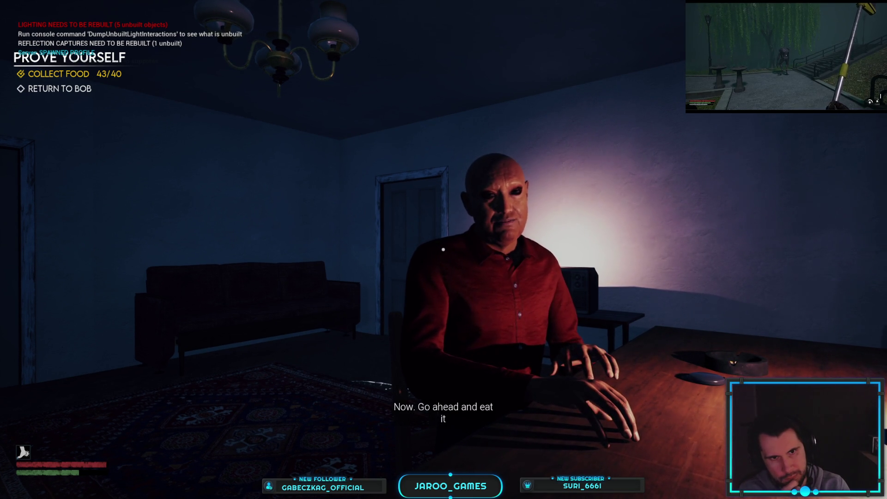
- Open the inventory and eat one of the 40 potatoes
key("Tab")
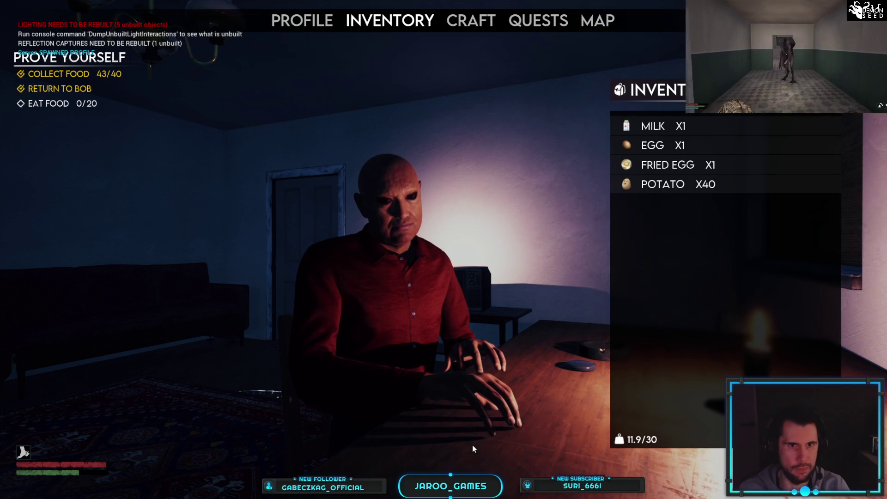
mouse_move(685, 185)
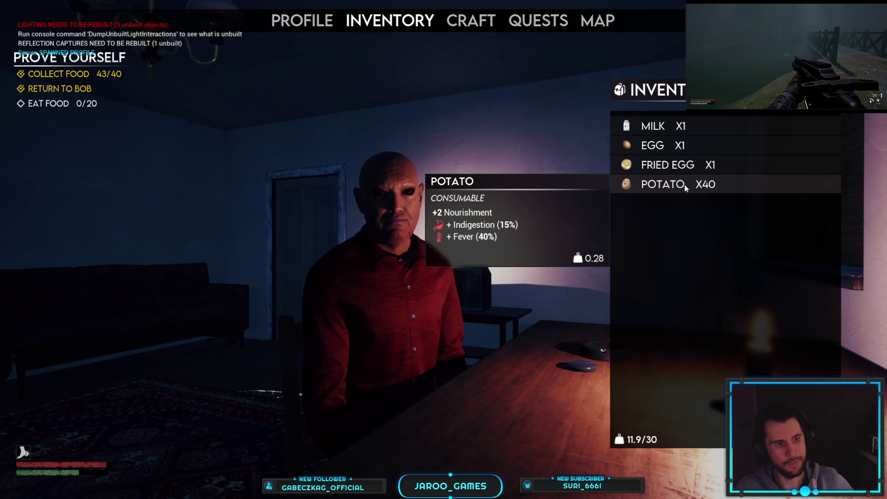
left_click(684, 185)
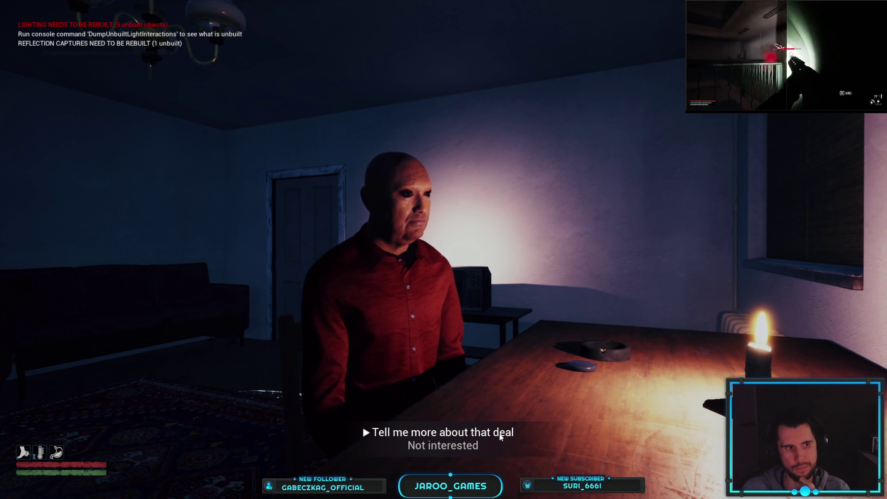
- Hear out and accept the demon's deal, then open and close the seated man's quest list
left_click(501, 437)
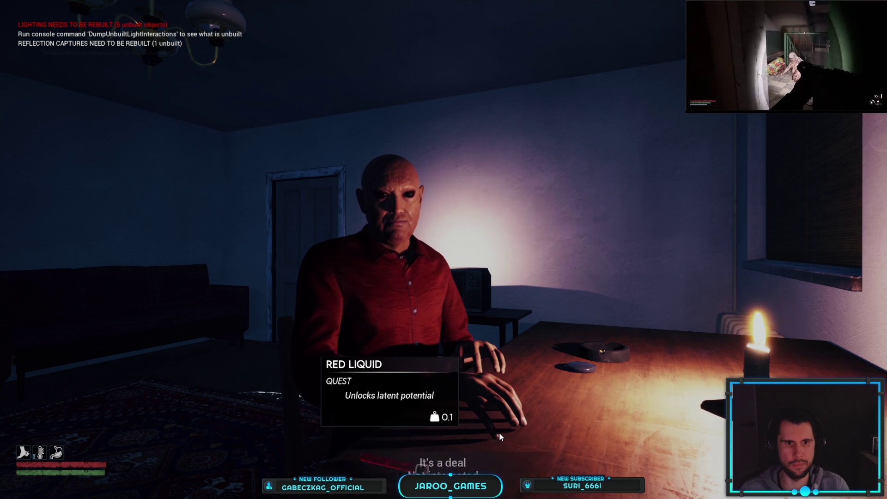
key("e")
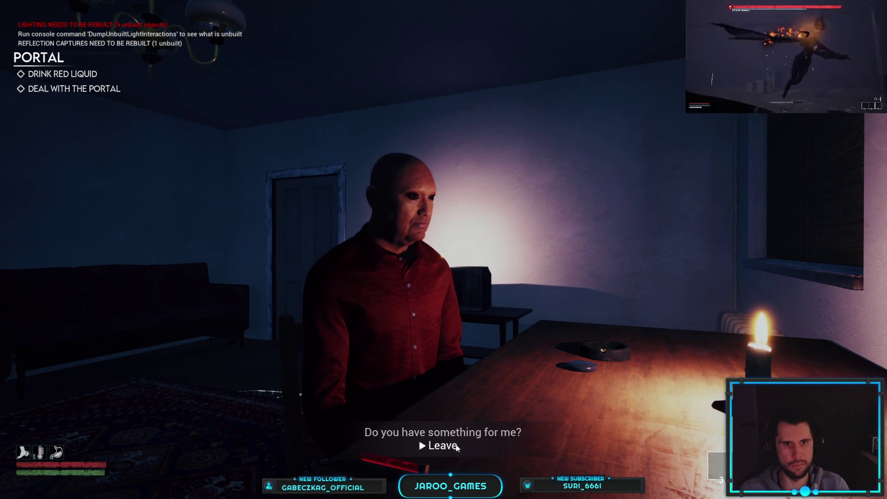
left_click(455, 433)
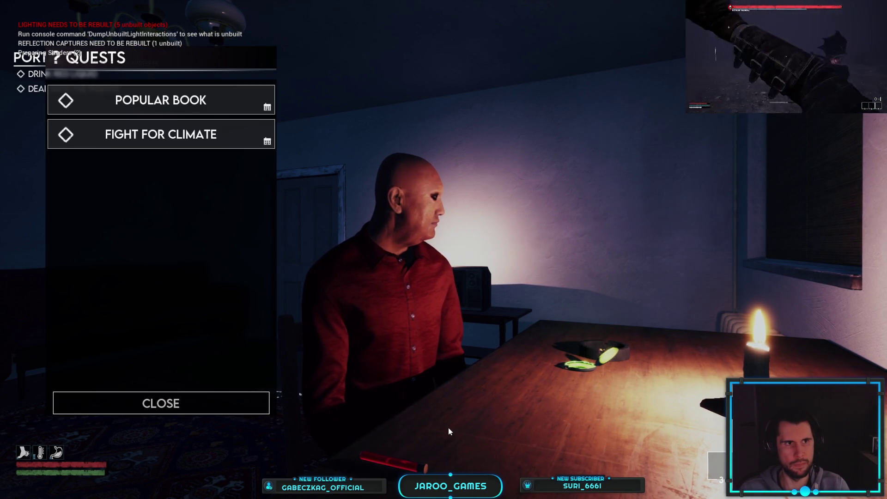
left_click(235, 409)
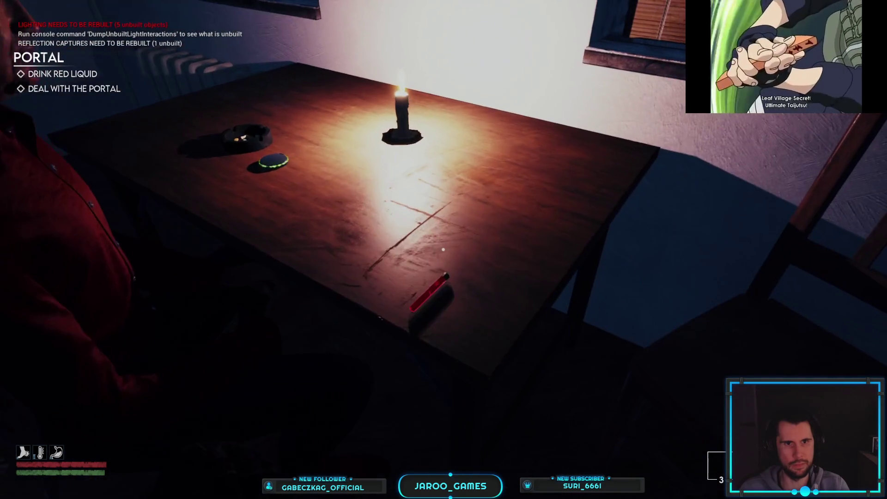
- Pick up the Red Liquid vial and drink it from the inventory
key("e")
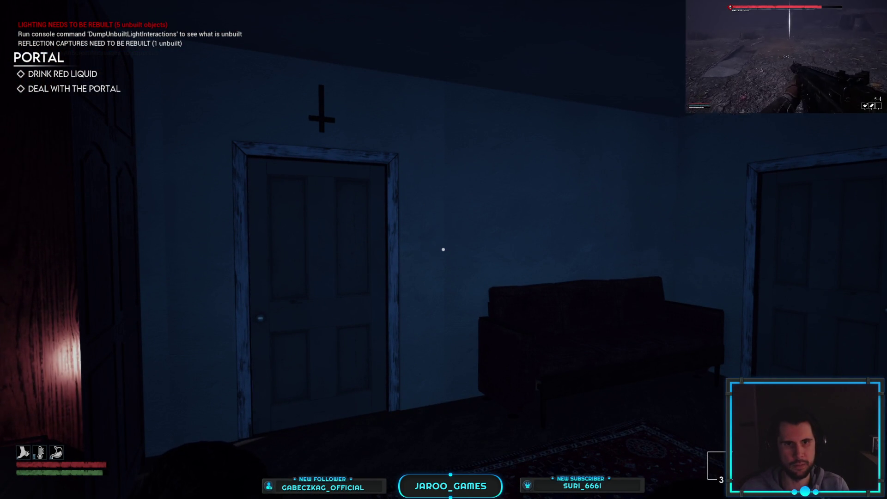
key("Tab")
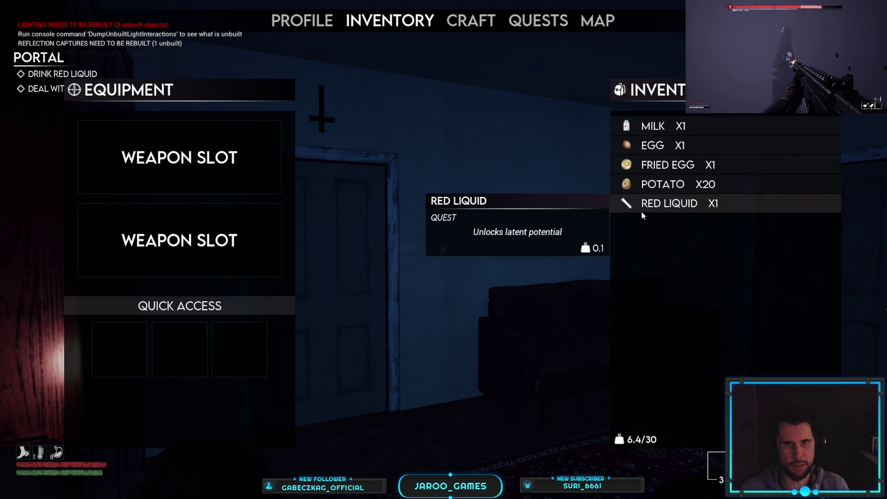
left_click(641, 211)
key("Tab")
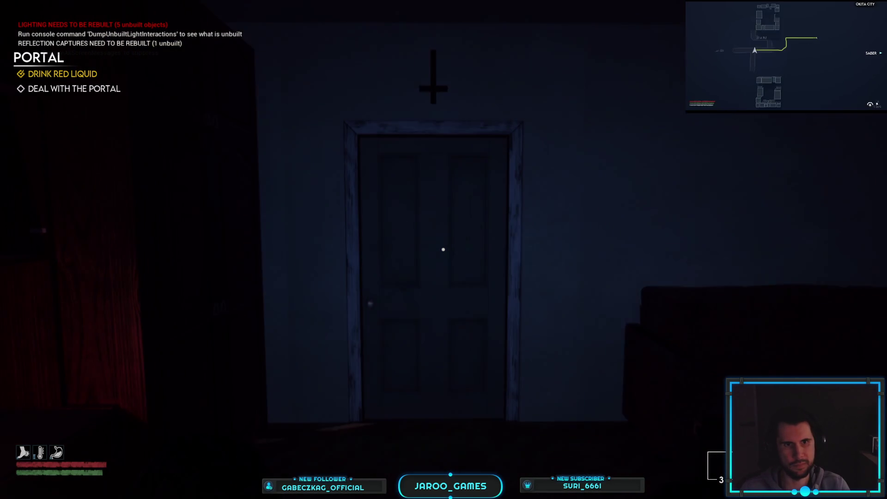
- Exit through the door to the city map, check the profile, and leave full-screen play
key("w")
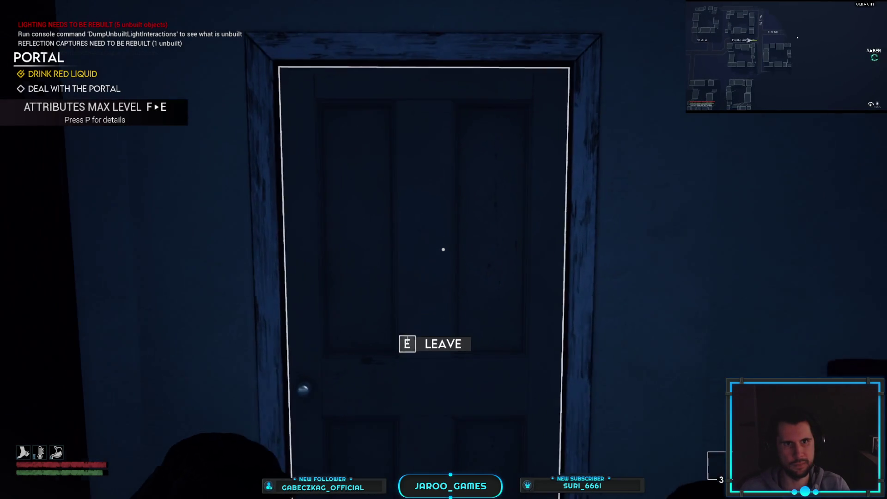
key("e")
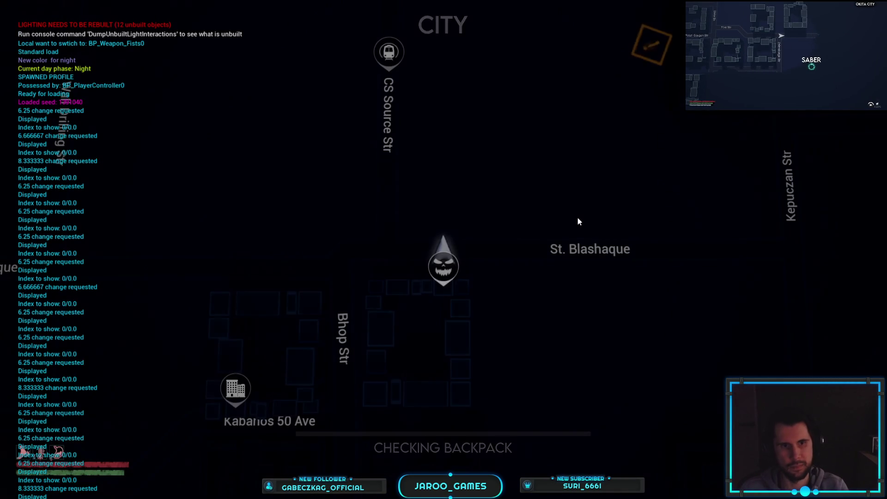
key("Tab")
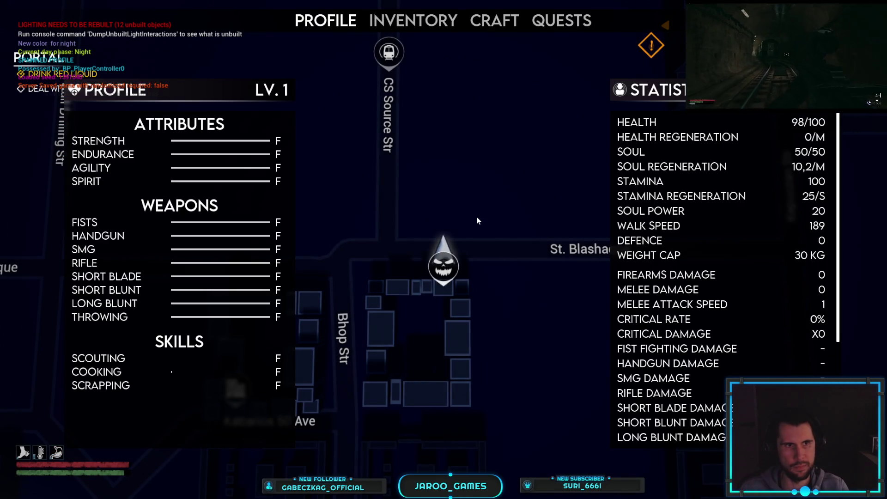
key("Tab")
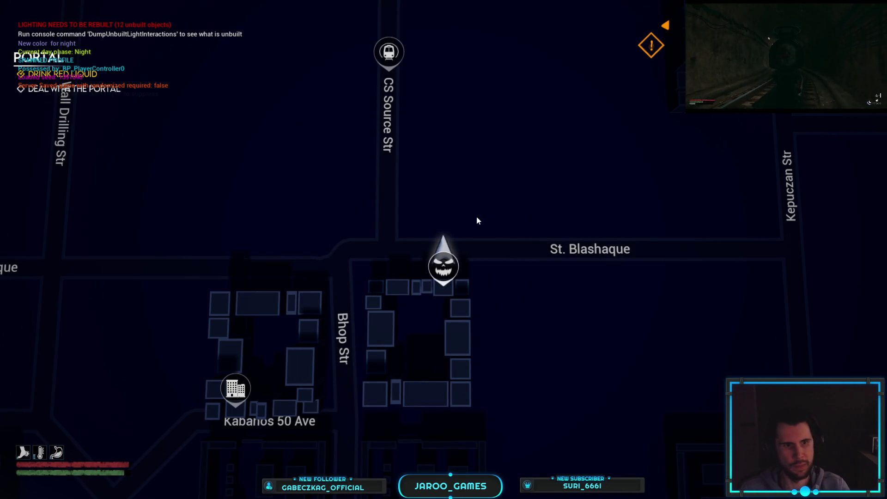
key("F11")
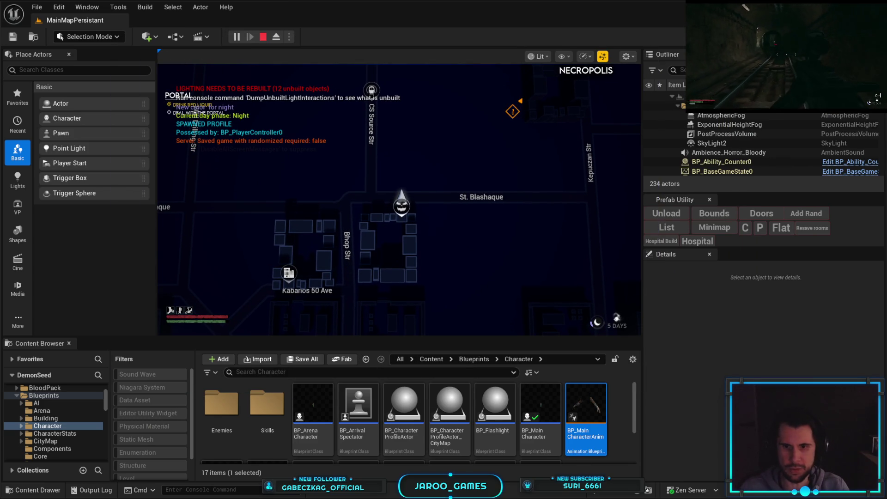
- Copy the TechInterview row name from DT_SideQuests and open the running game's console
key("alt+Tab")
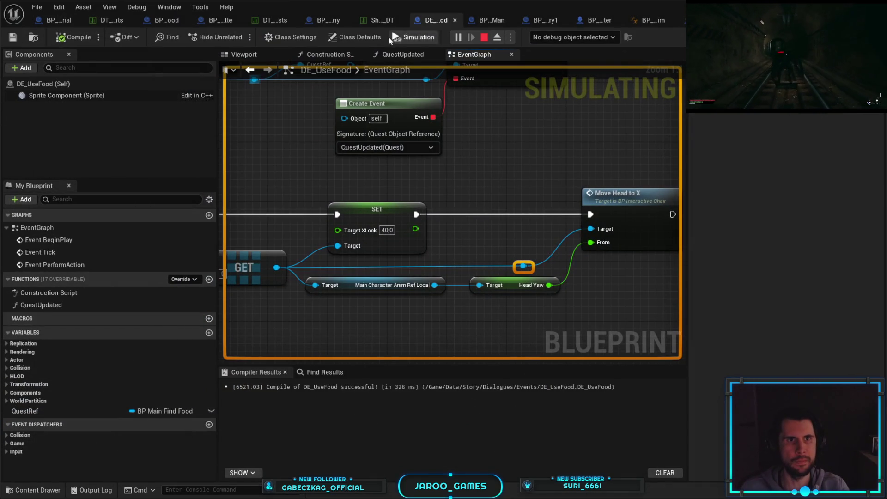
left_click(382, 23)
left_click(290, 21)
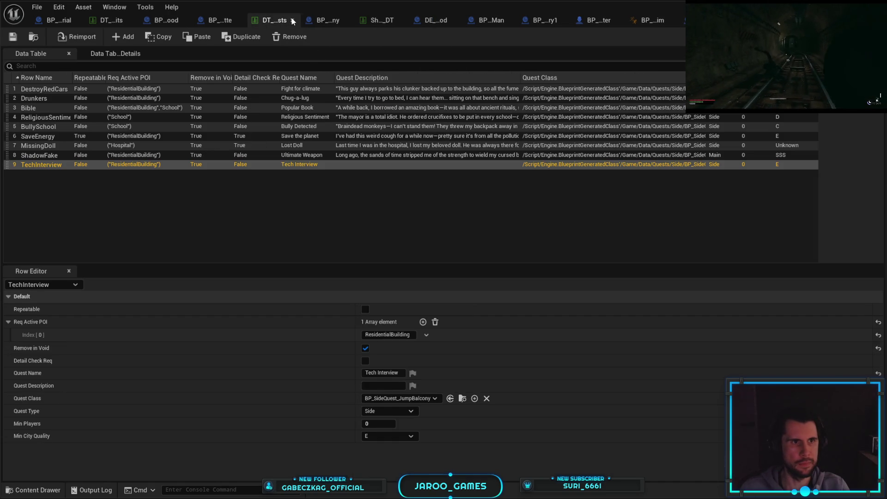
double_click(38, 166)
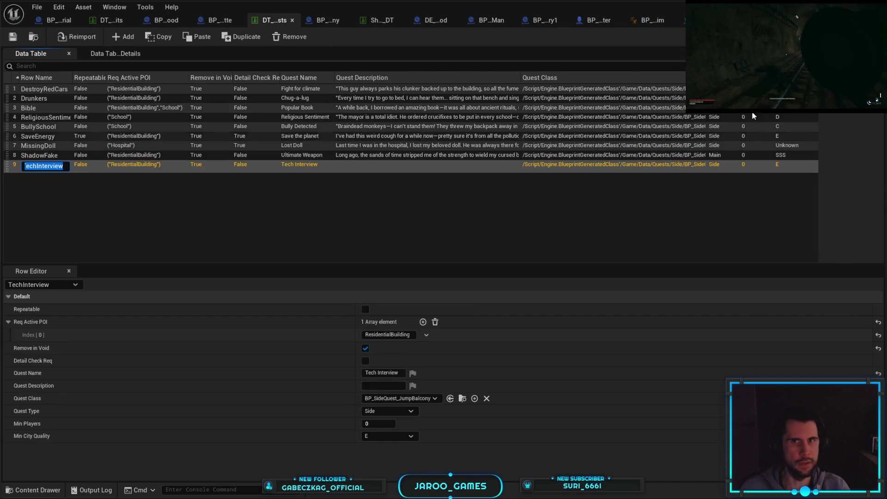
key("alt+Tab")
key("F11")
key("grave")
- Run AddPossibleQuest in the console and travel to the residential building
type("AddPossibleQuest")
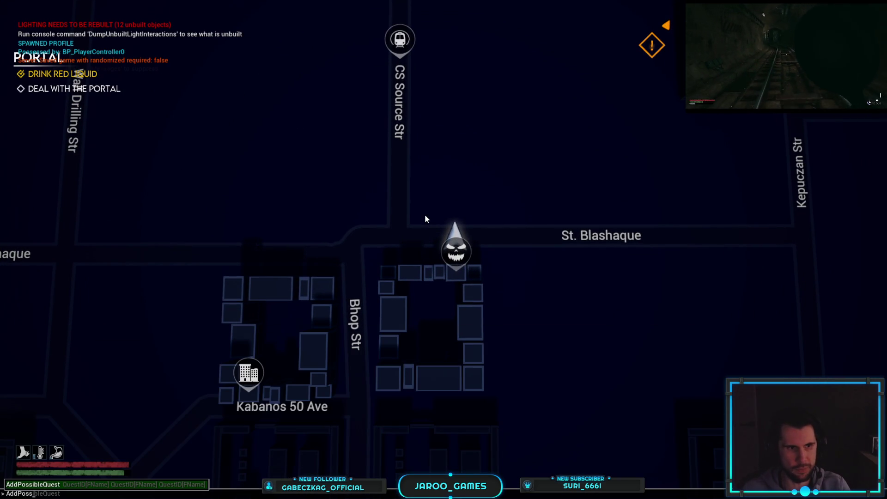
key("Return")
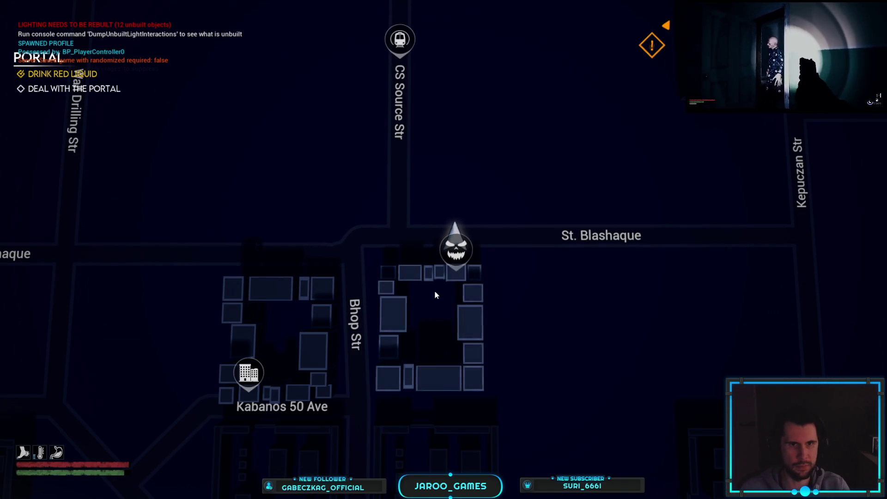
left_click(434, 290)
left_click(153, 309)
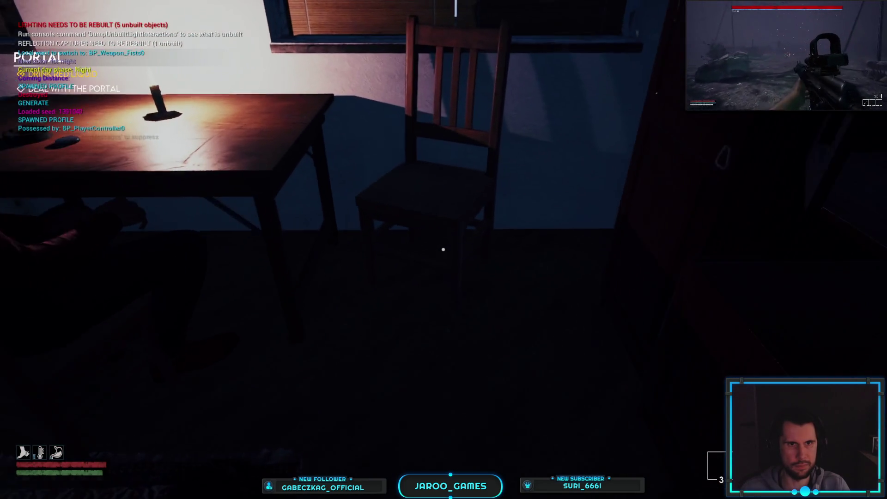
- Sit with the seated man, review Tech Interview's objectives and Wrench reward, then stop play
key("e")
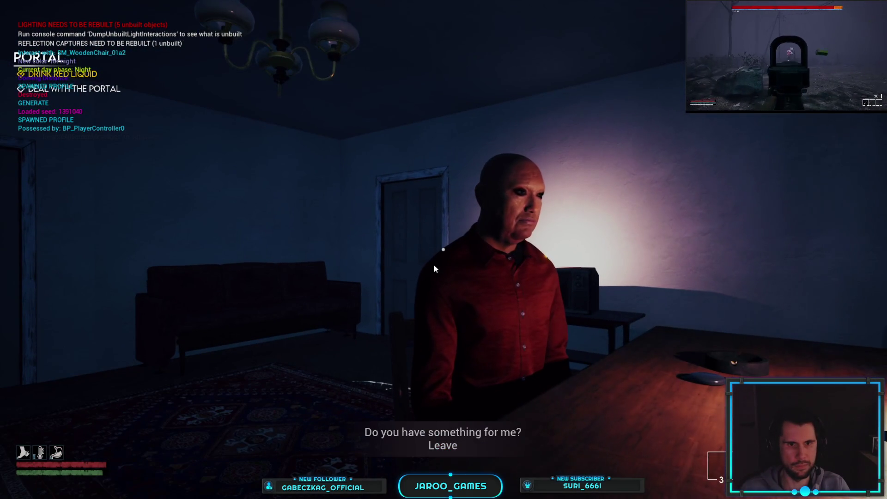
left_click(458, 434)
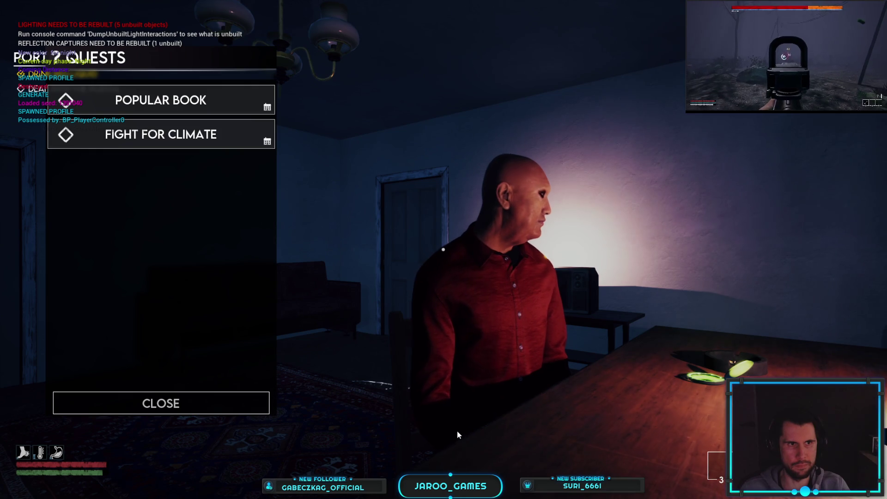
left_click(151, 403)
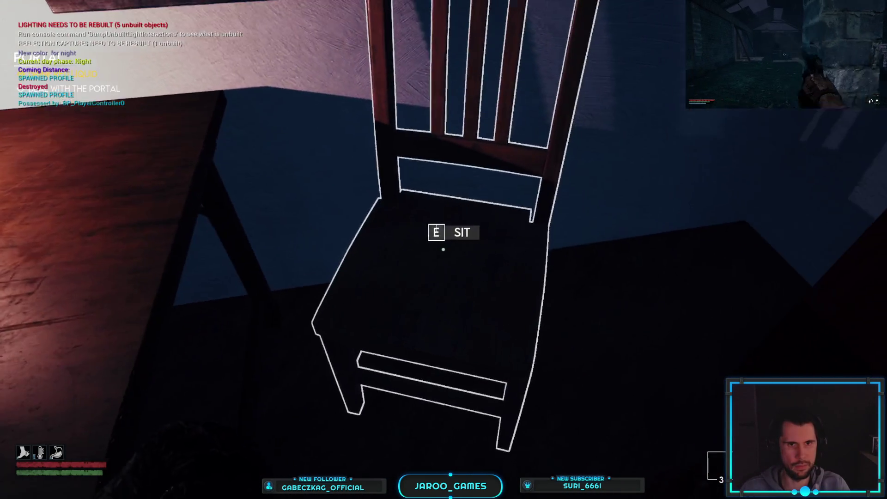
key("e")
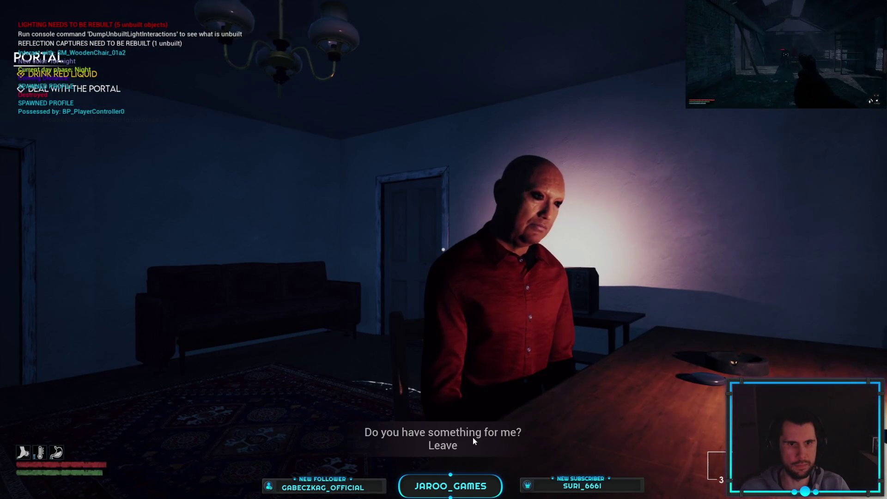
left_click(486, 434)
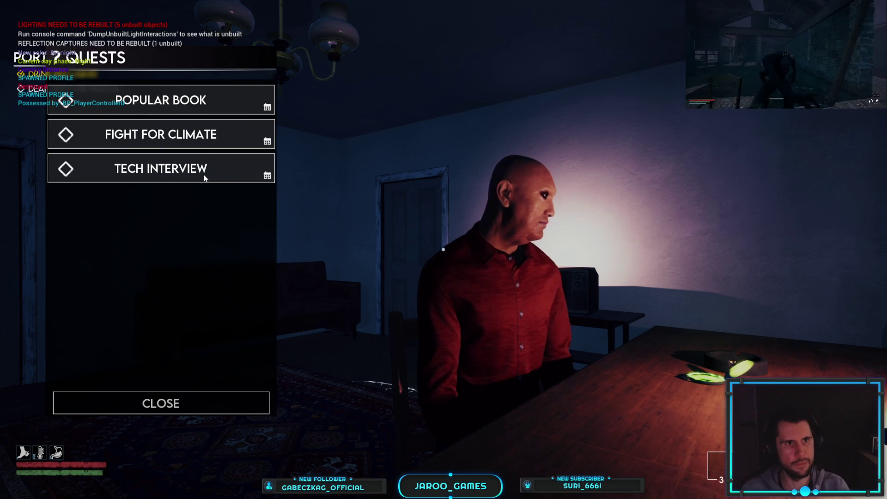
left_click(205, 178)
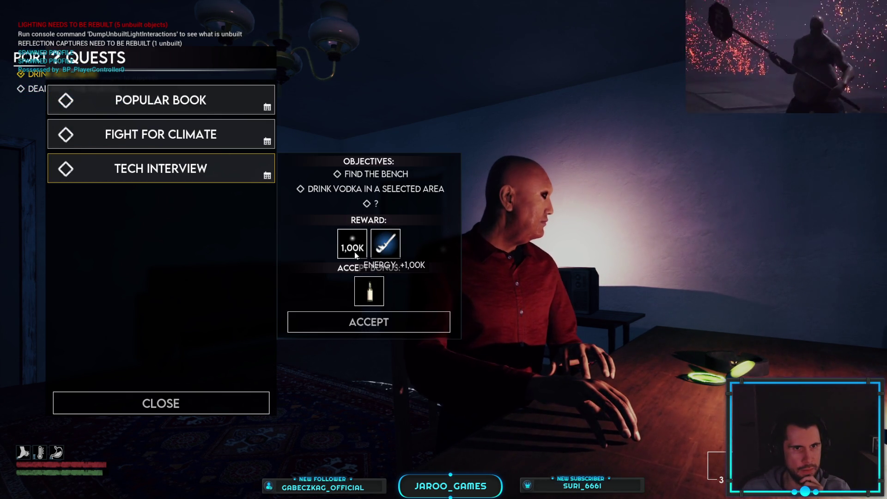
mouse_move(379, 252)
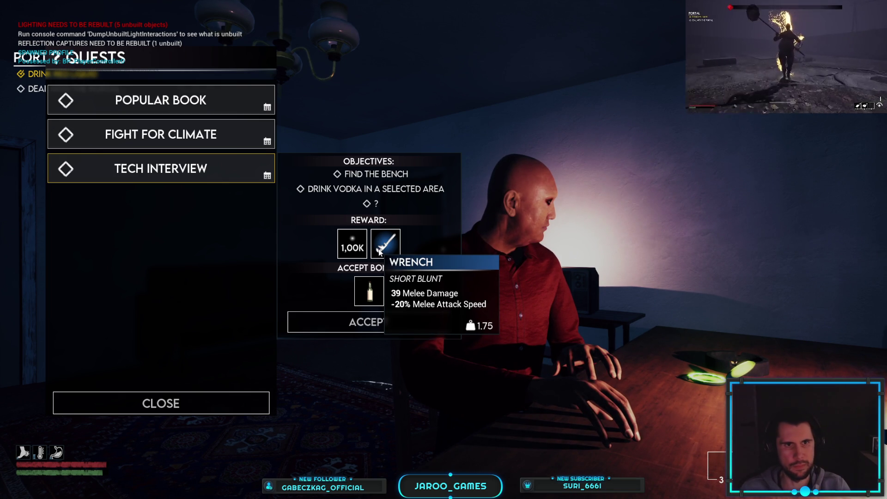
key("Escape")
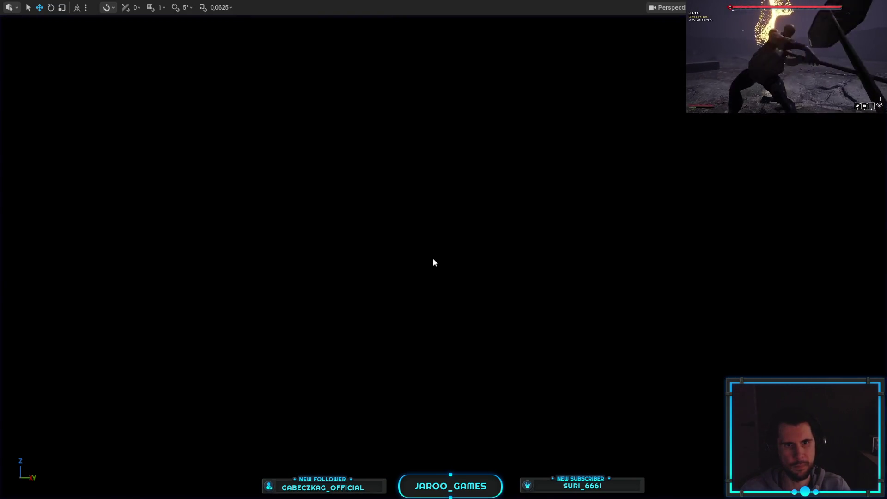
- Check the ShortTools_DT and DT_SideQuests tables, then show BP_SideQuest_JumpBalcony's Class Defaults
key("alt+Tab")
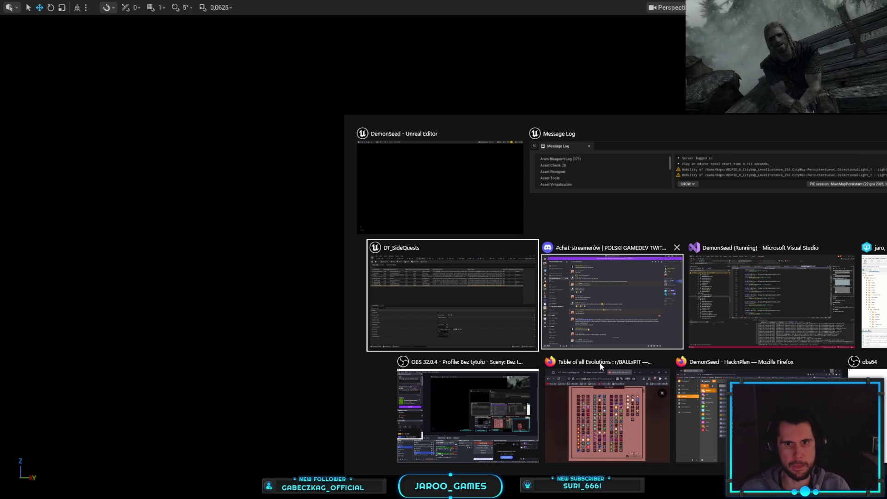
left_click(436, 221)
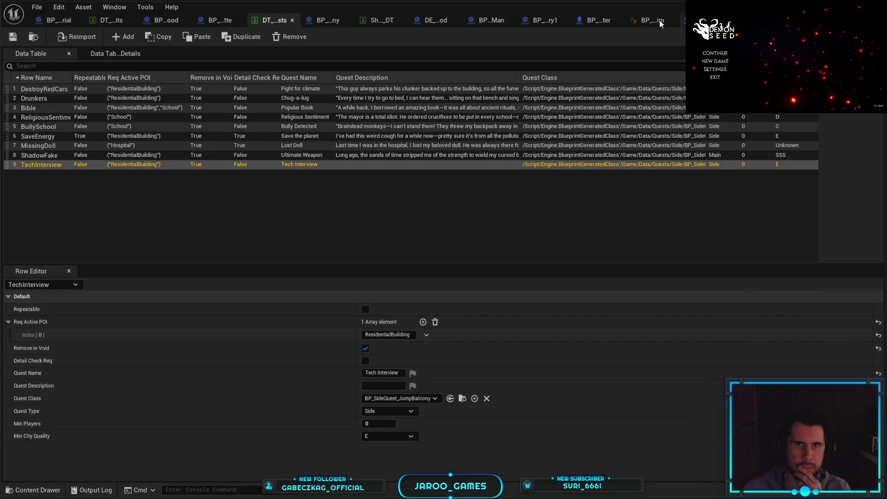
left_click(386, 22)
left_click(282, 21)
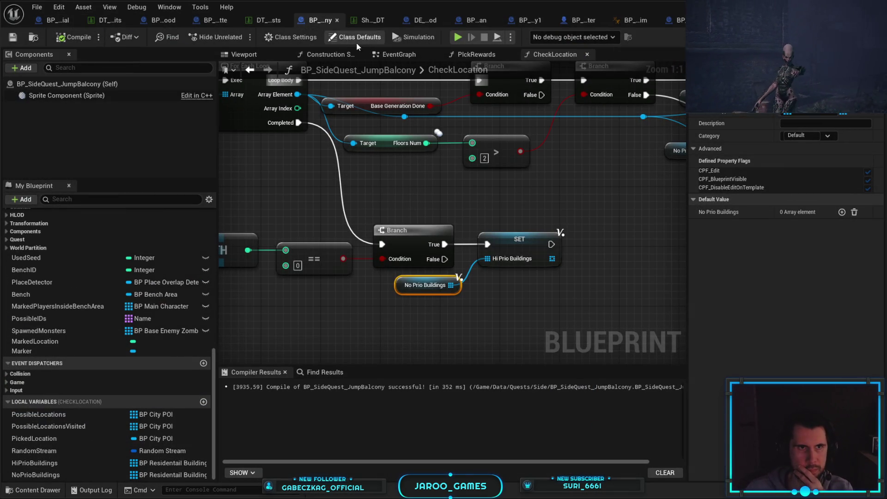
left_click(351, 40)
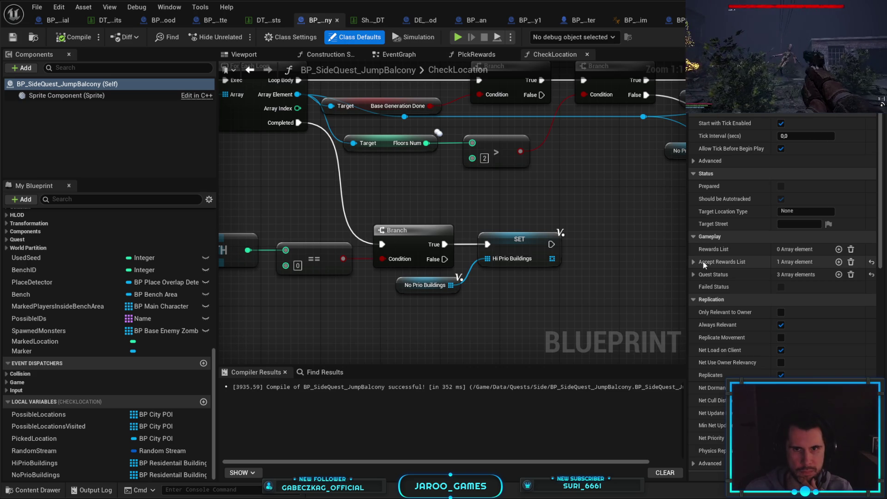
- Remove the vodka entry from the quest's accept rewards list
left_click(693, 262)
left_click(702, 275)
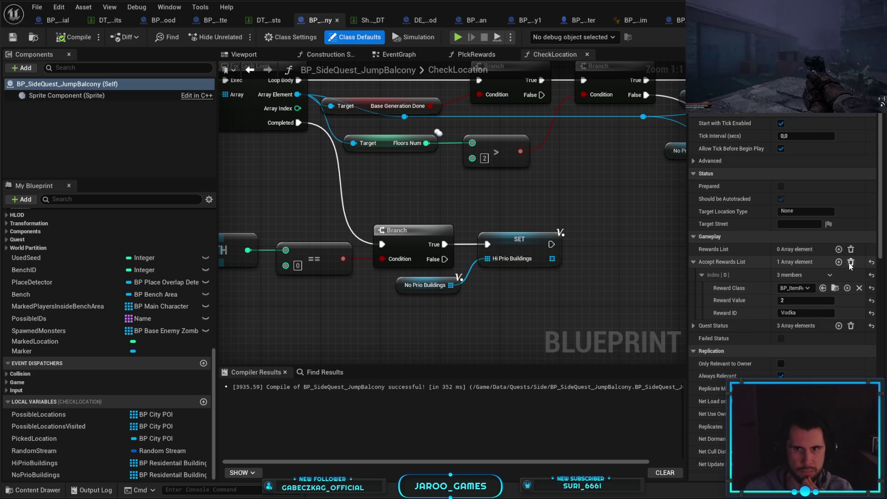
left_click(850, 262)
- Name the Quest Status Index[0] and Index[1] objectives 'Jump from balcony'
left_click(694, 275)
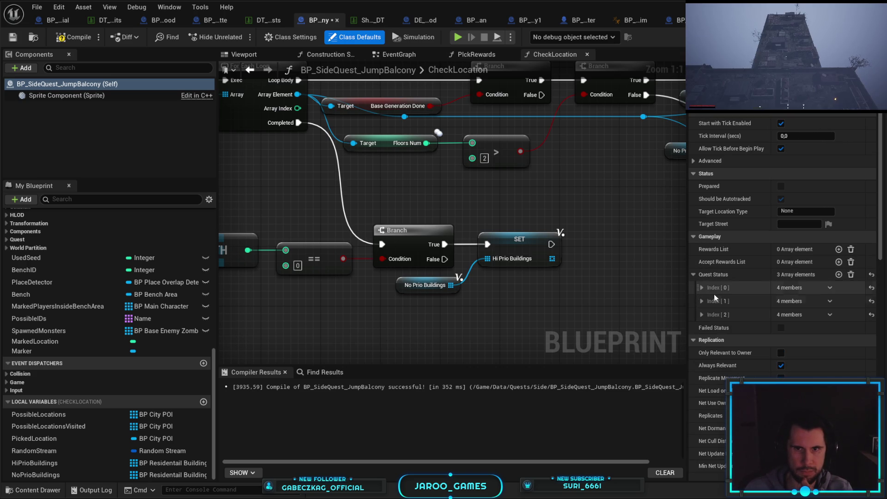
left_click(702, 287)
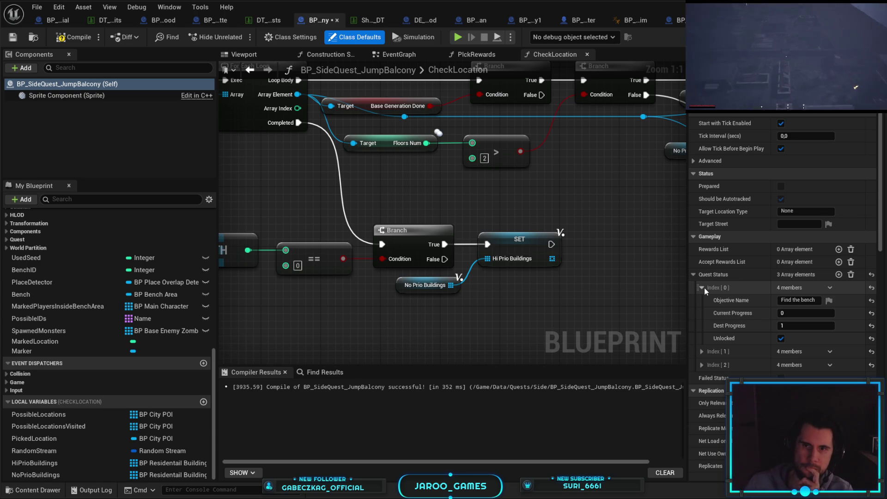
left_click(798, 300)
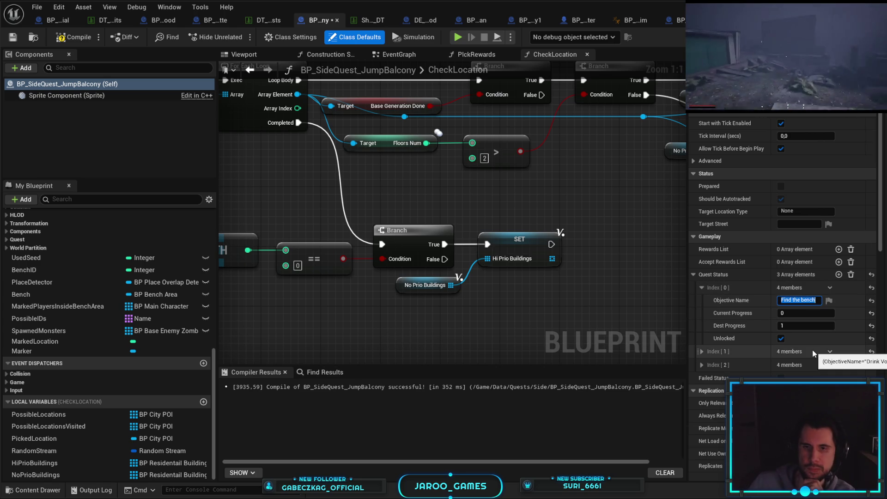
left_click(701, 351)
left_click(702, 416)
scroll(701, 416, "down", 1)
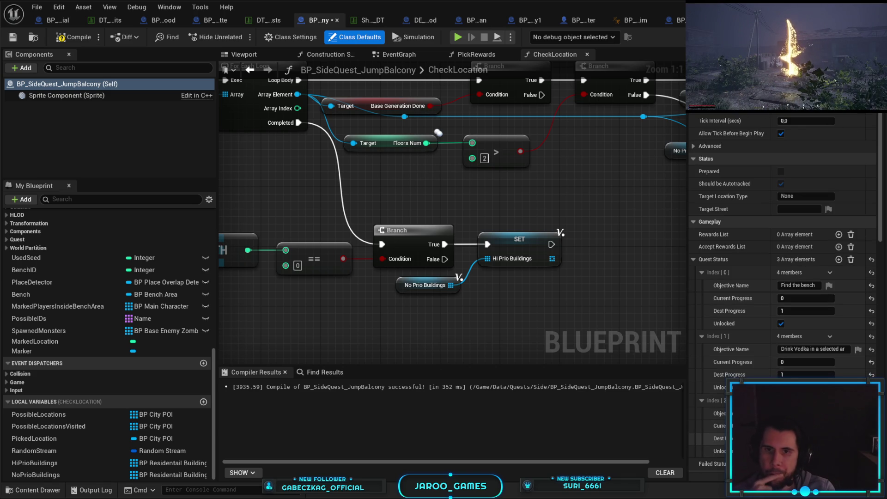
left_click(813, 286)
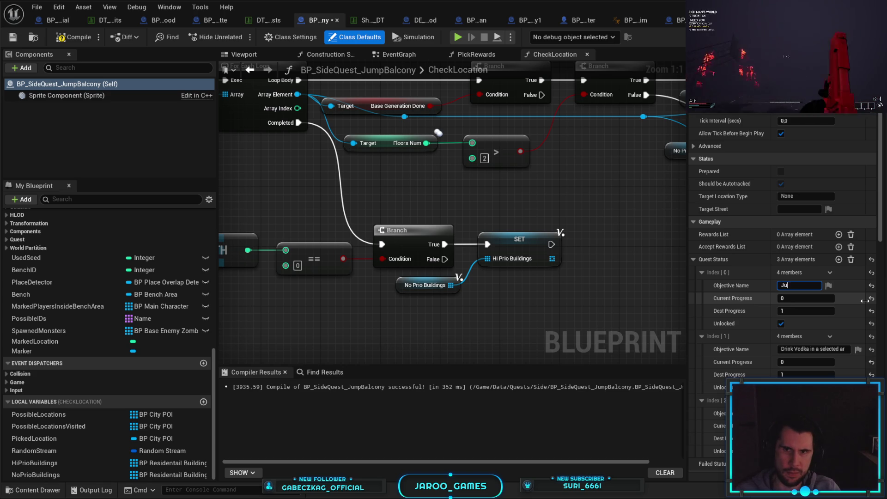
type("mp from balcony")
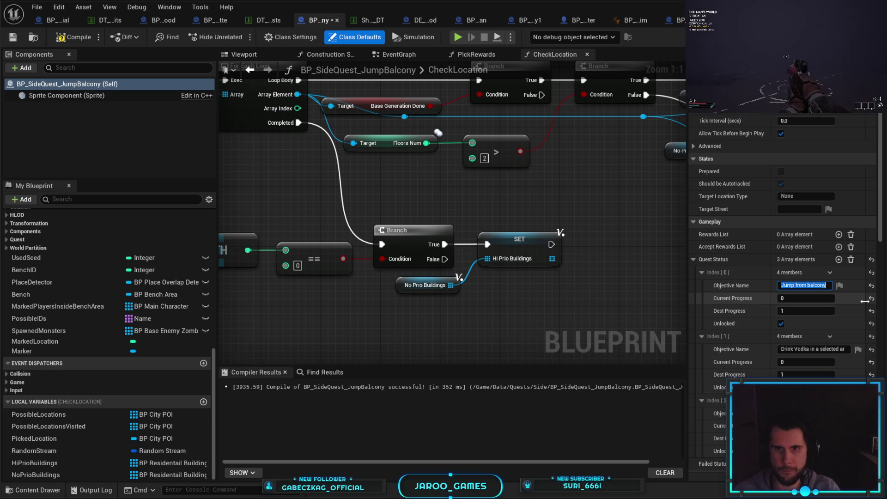
left_click(836, 349)
type("Jump from balcony")
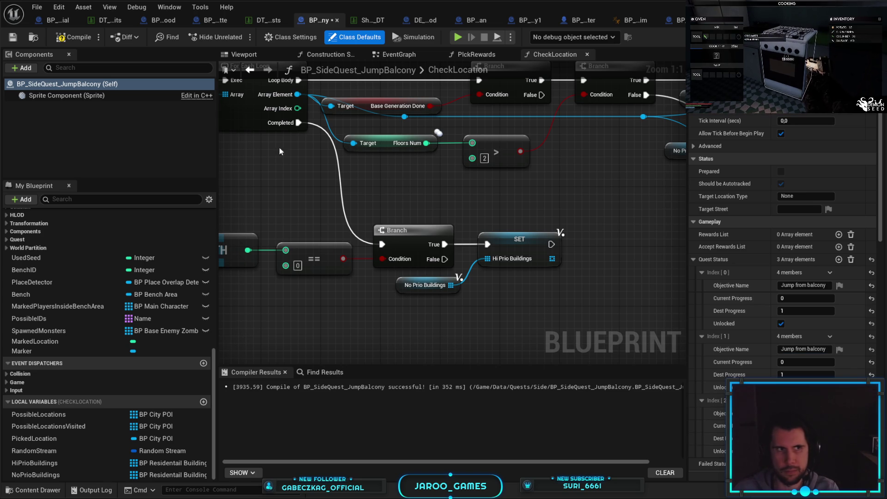
- Compile the side-quest blueprint and switch back to the main level editor
left_click(62, 43)
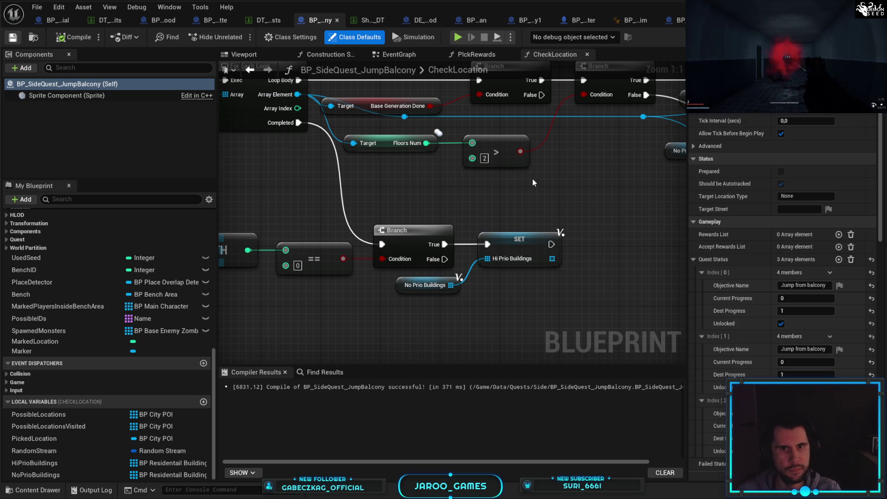
left_click_drag(476, 207, 505, 221)
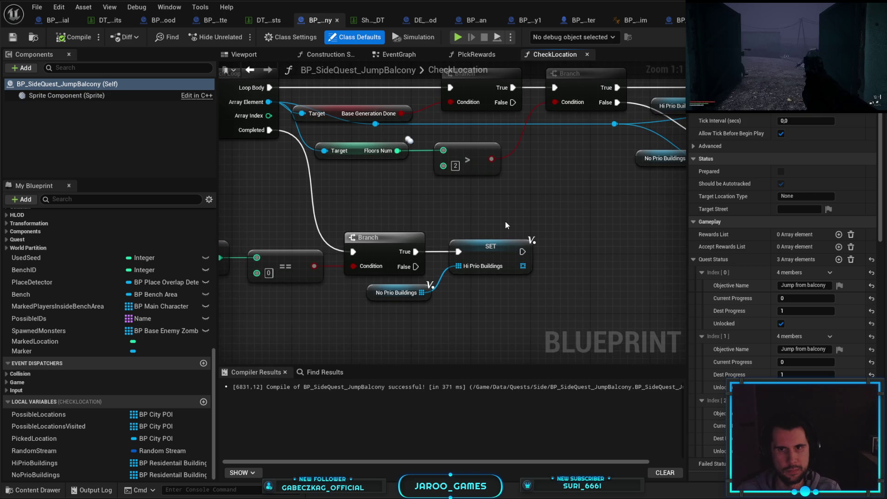
scroll(776, 292, "up", 1)
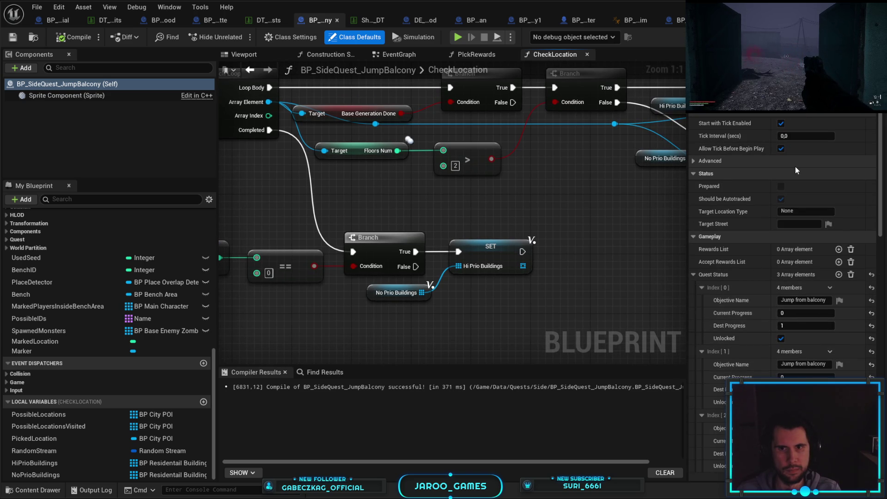
key("alt+Tab")
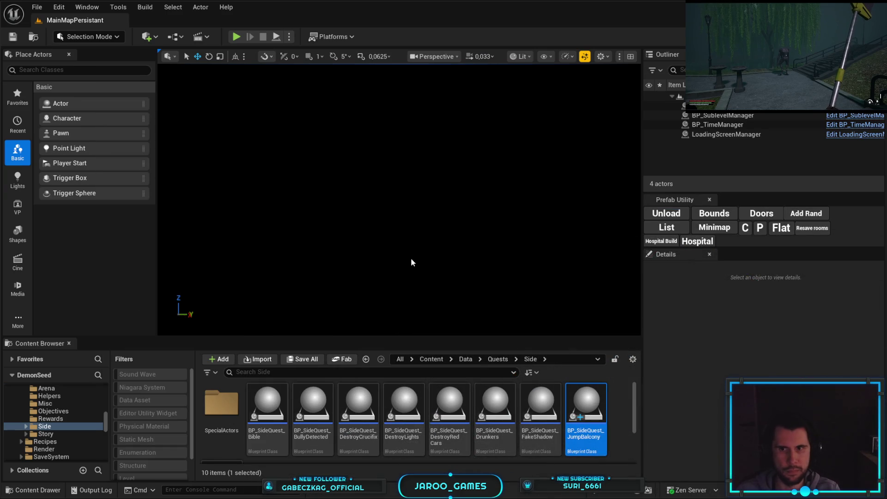
- Start play and rerun the AddPossibleQuest TechInterview console command
key("F11")
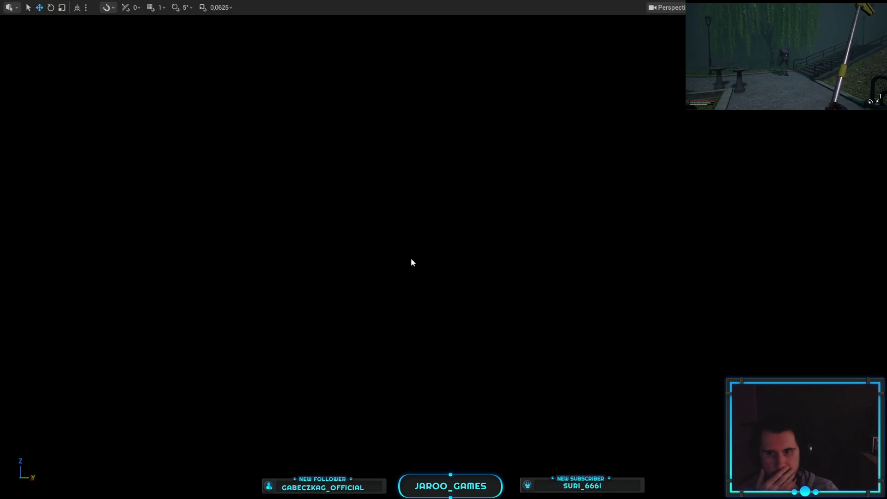
key("alt+p")
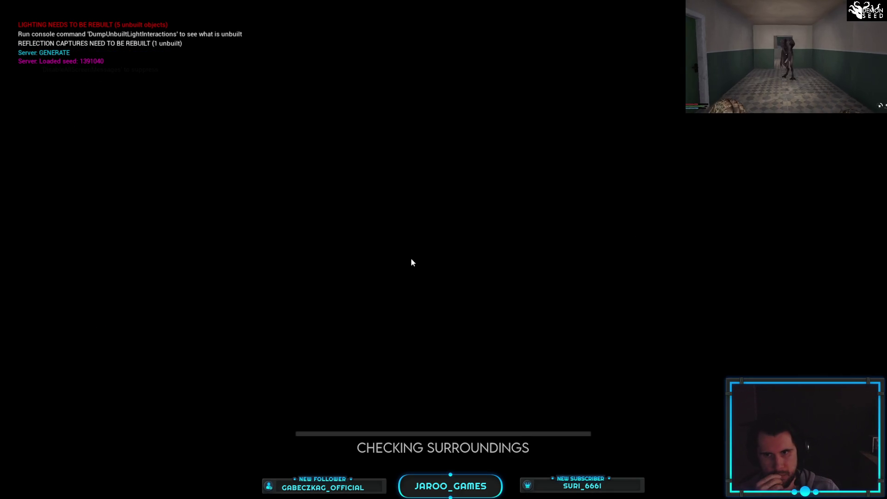
key("grave")
key("Up")
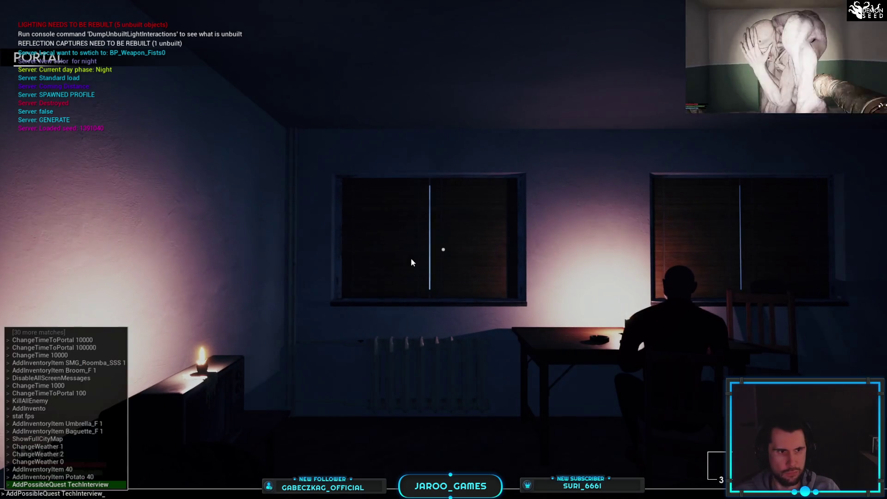
key("Return")
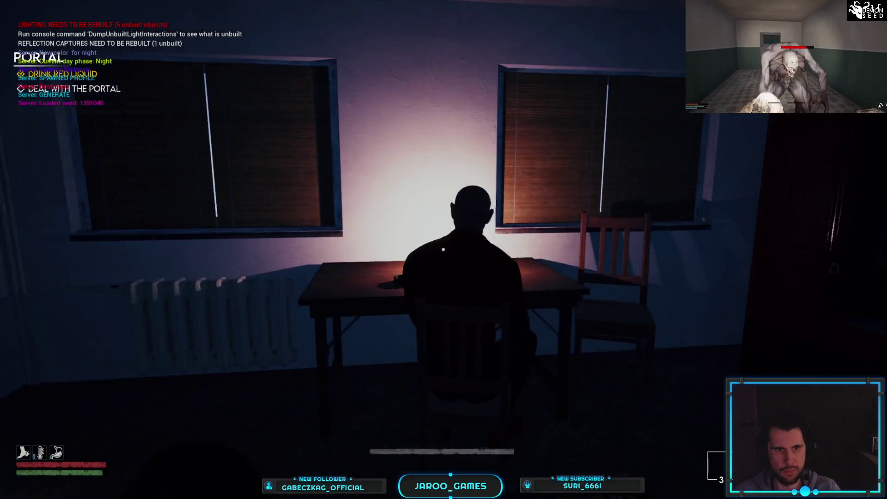
- Sit at the table, accept Tech Interview from the man, and leave through the apartment door
key("e")
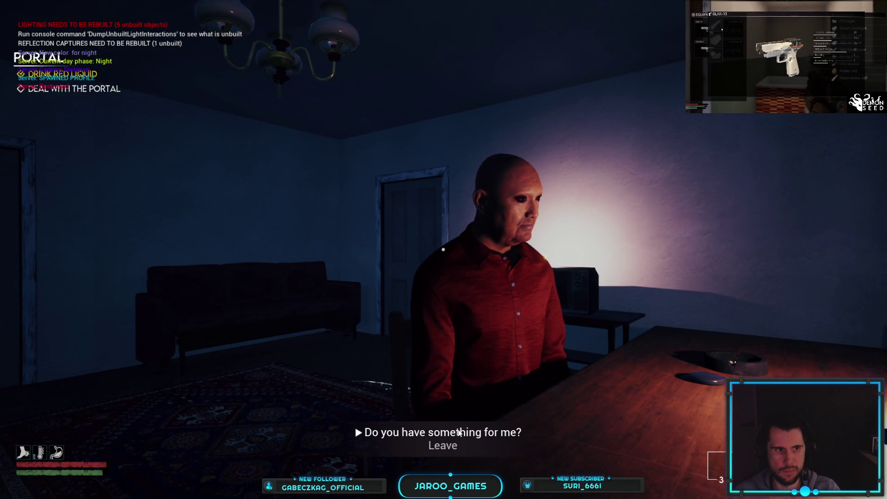
left_click(459, 433)
left_click(226, 175)
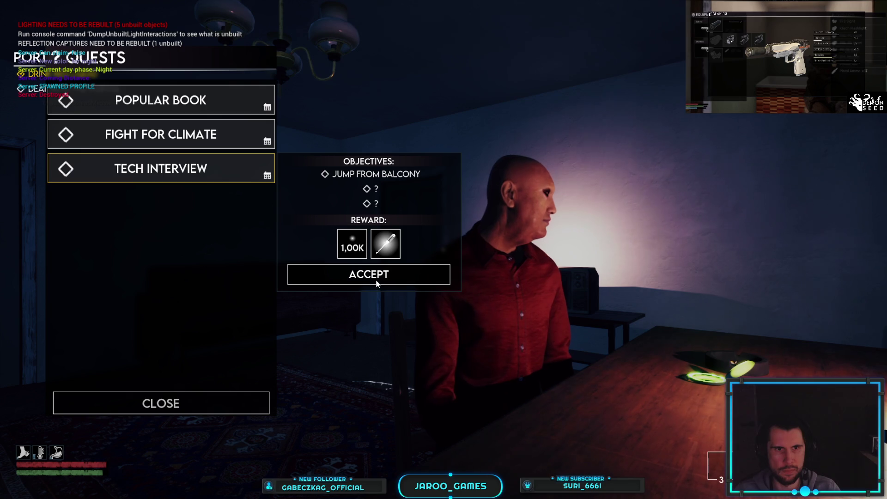
mouse_move(397, 247)
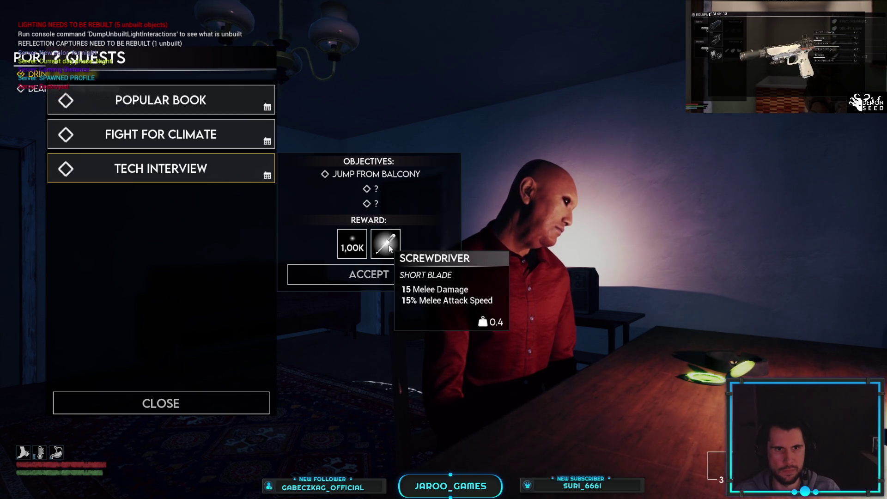
left_click(389, 274)
left_click(237, 403)
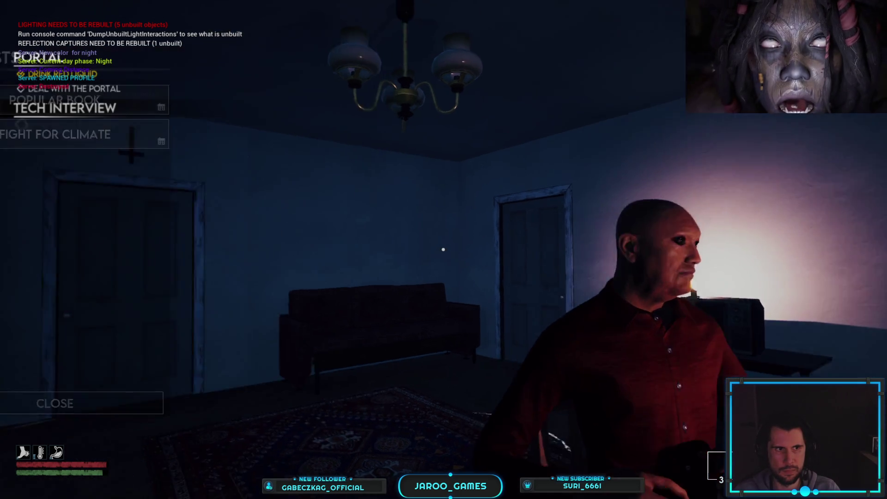
key("w")
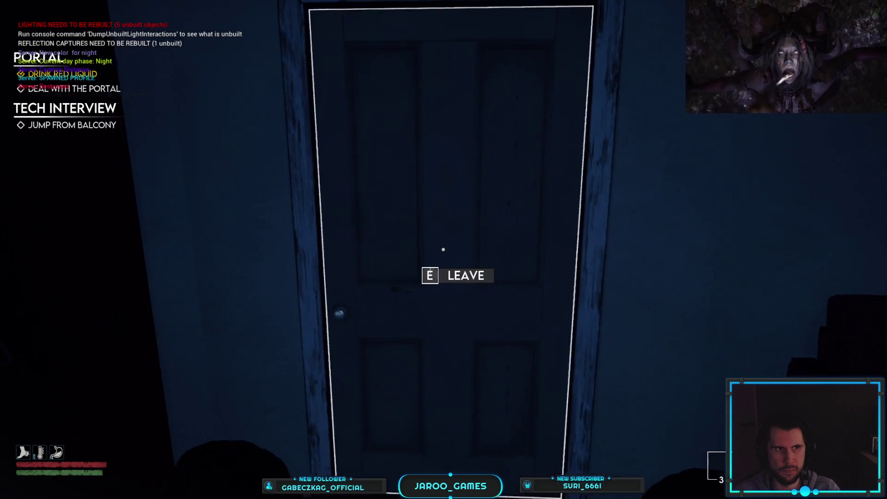
key("e")
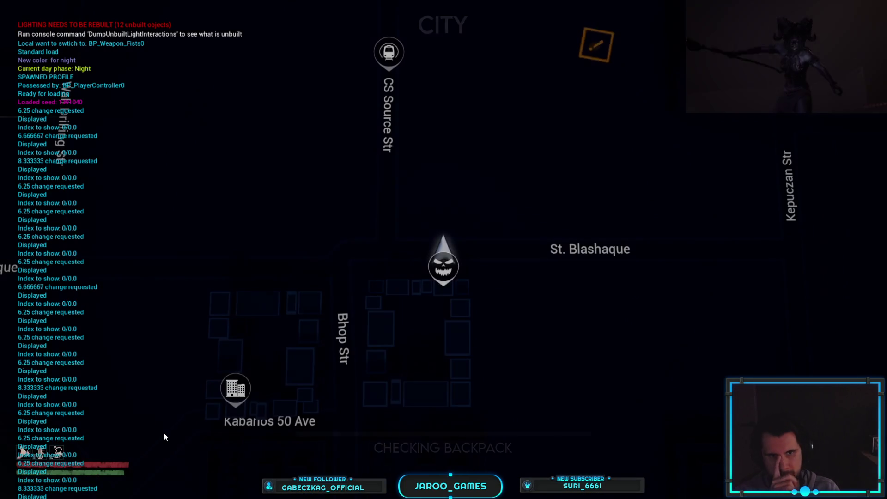
- Zoom and pan the city map, then route between the portal building and residential quest building
scroll(243, 227, "down", 5)
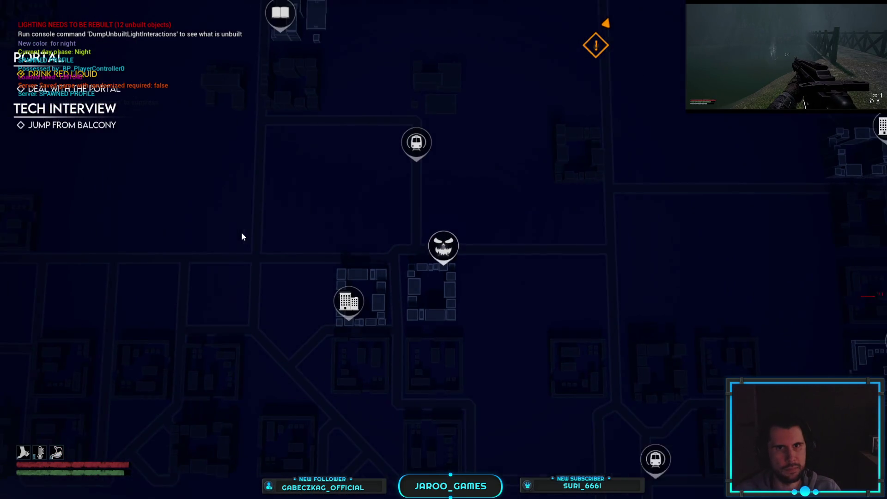
scroll(397, 250, "up", 5)
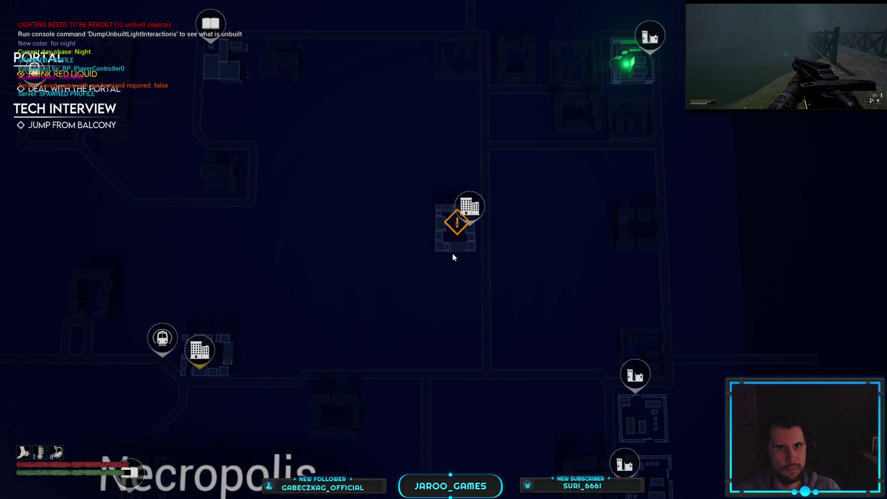
mouse_move(452, 250)
mouse_move(431, 356)
left_mouse_down()
mouse_move(501, 333)
mouse_move(504, 380)
left_mouse_up()
scroll(503, 378, "down", 3)
scroll(578, 284, "up", 3)
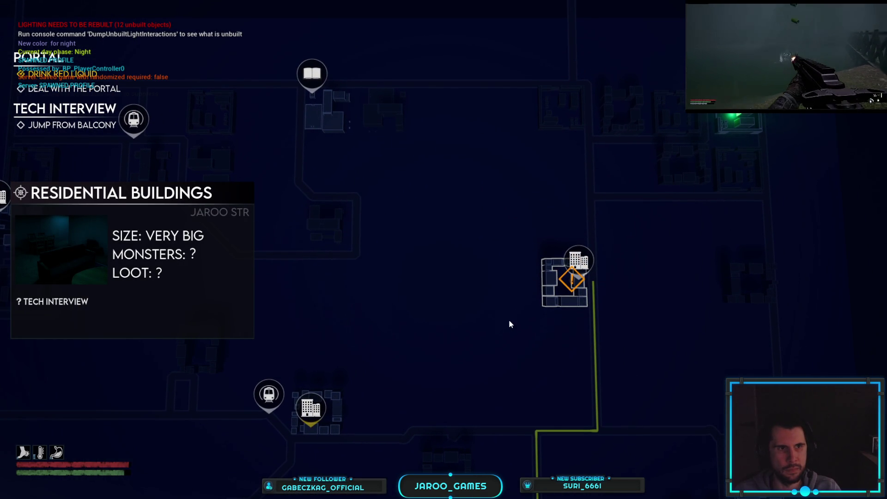
left_click(738, 131)
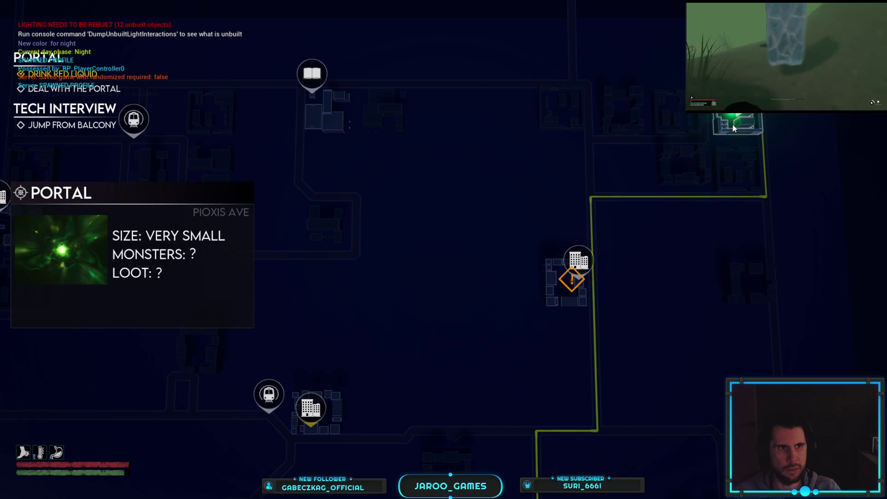
left_click(561, 294)
- Pan to the green-lit portal building on Pioxis Ave and plot the route from it
mouse_move(599, 270)
left_mouse_down()
mouse_move(584, 302)
mouse_move(507, 350)
mouse_move(439, 250)
left_mouse_up()
scroll(534, 353, "up", 2)
scroll(464, 238, "up", 2)
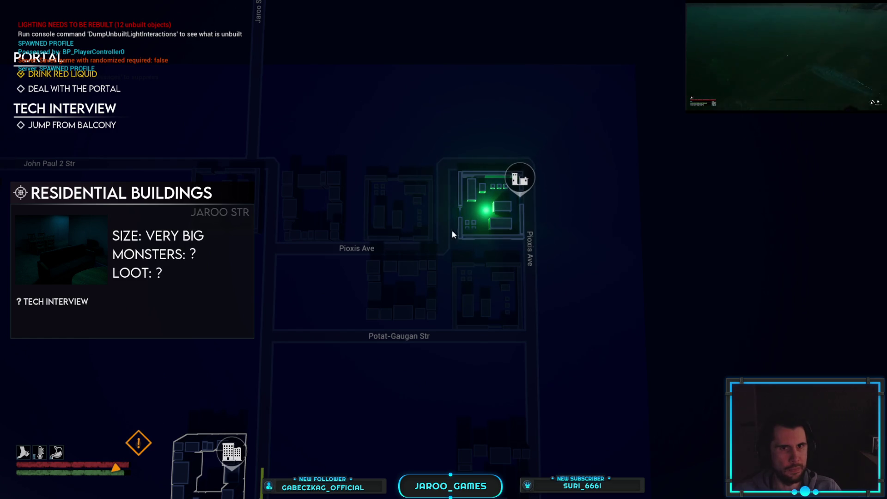
left_click_drag(455, 257, 598, 206)
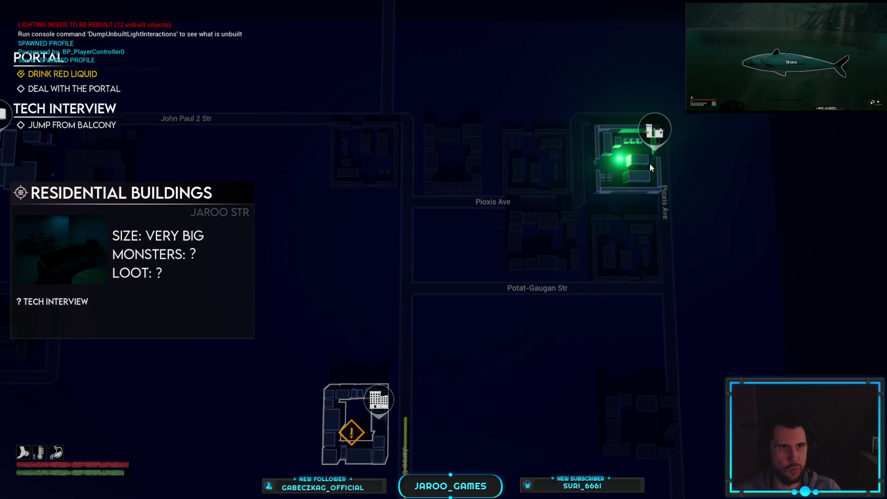
left_click(637, 165)
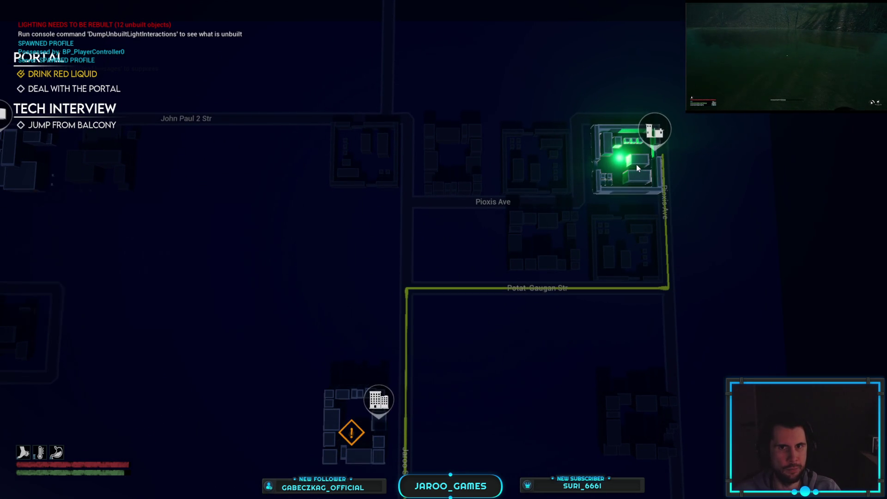
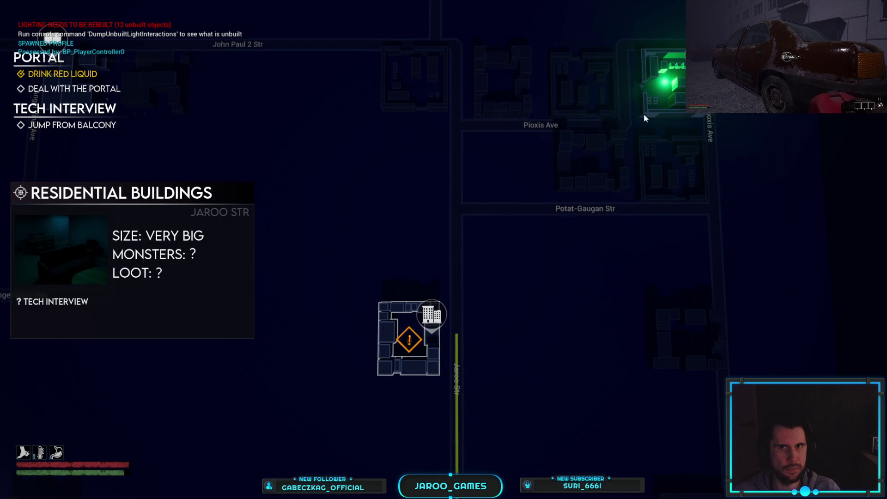
- Look around the city map between the portal building and the warning-marker block, then stop Play-In-Editor
left_click_drag(540, 81, 409, 229)
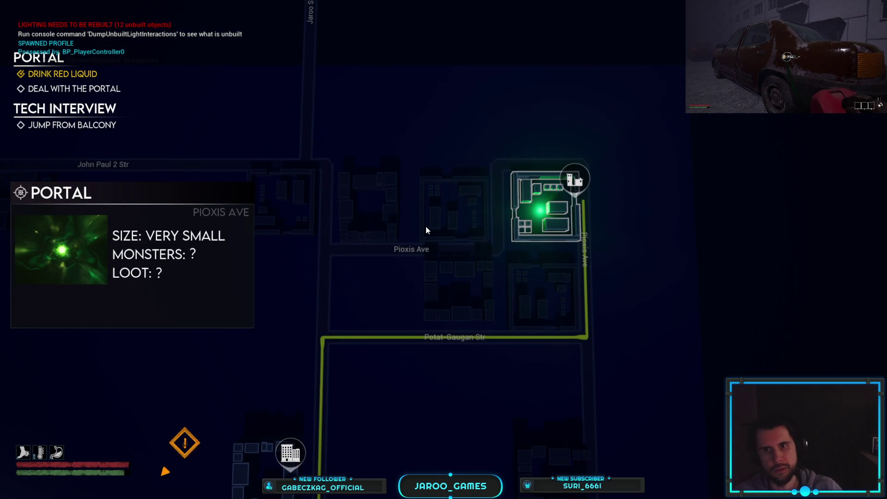
scroll(425, 226, "up", 5)
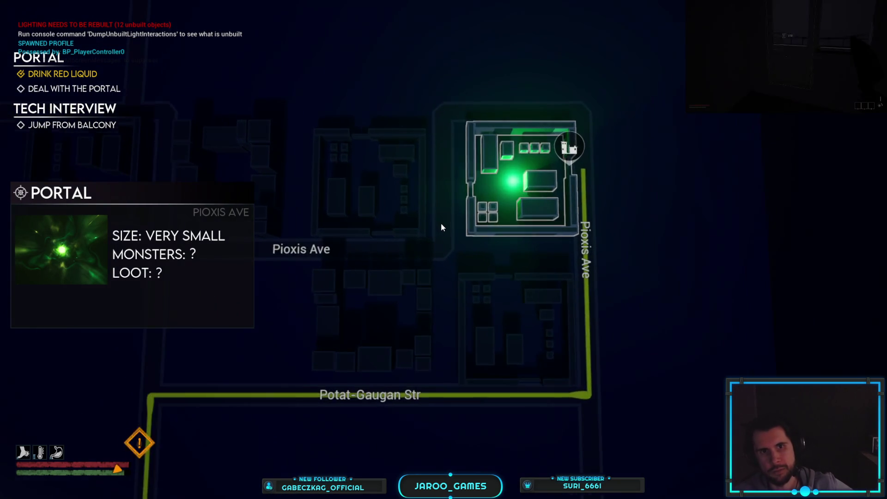
scroll(432, 231, "down", 4)
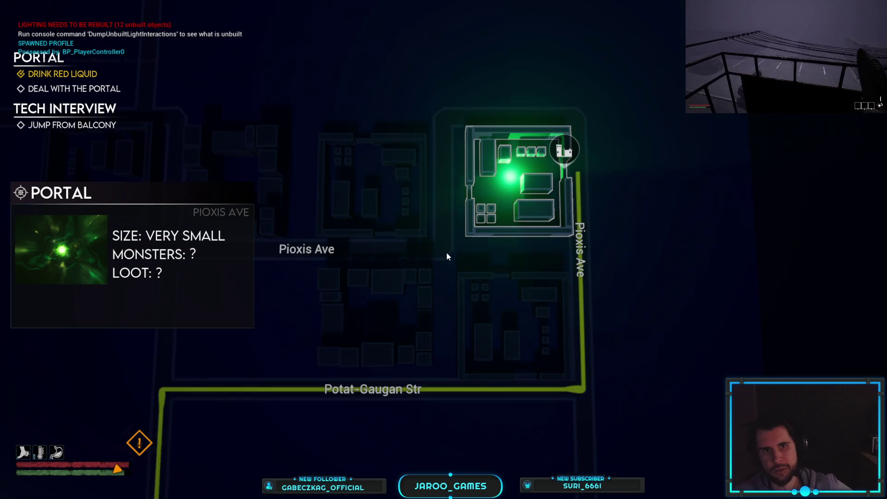
scroll(434, 258, "down", 2)
left_click_drag(435, 257, 550, 163)
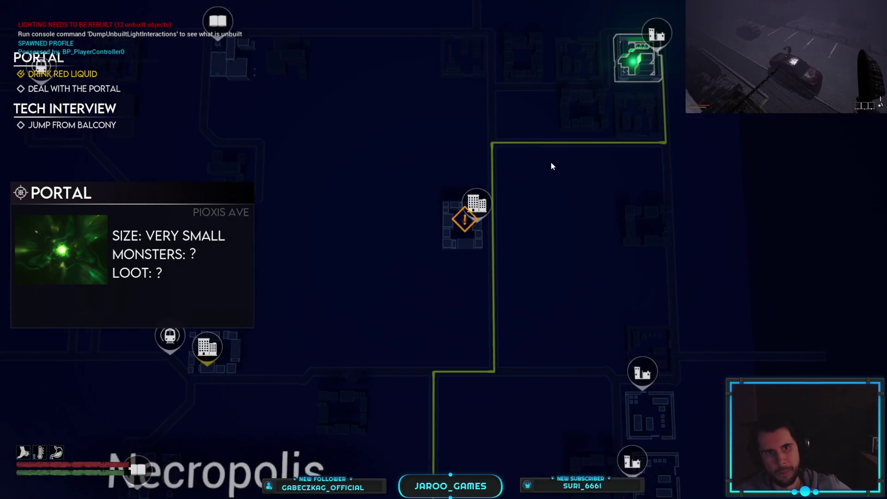
scroll(551, 163, "up", 2)
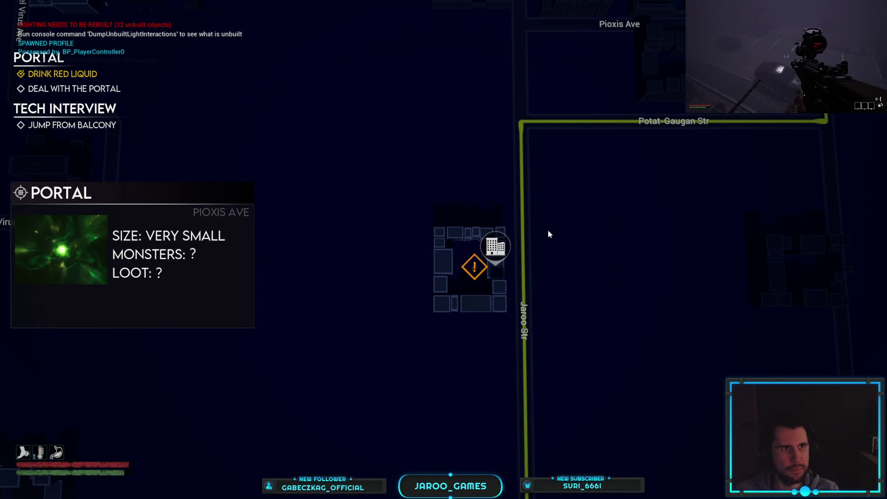
key("Escape")
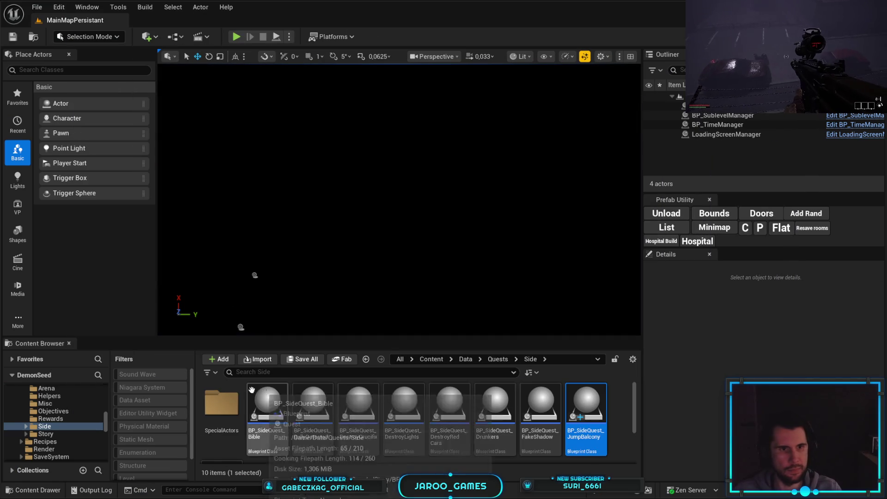
- Search all Content for 'portal quest' and open BP_MainQuest_Portal
scroll(100, 428, "up", 10)
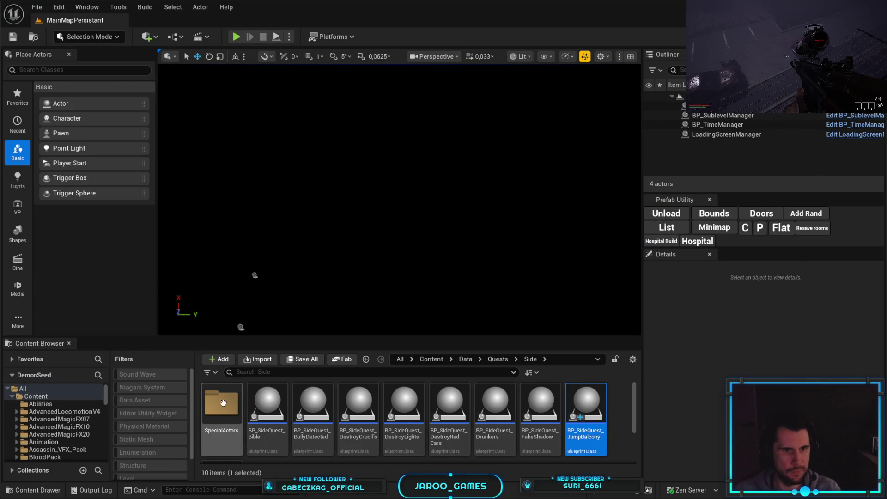
left_click(35, 396)
left_click(322, 374)
type("portal quest")
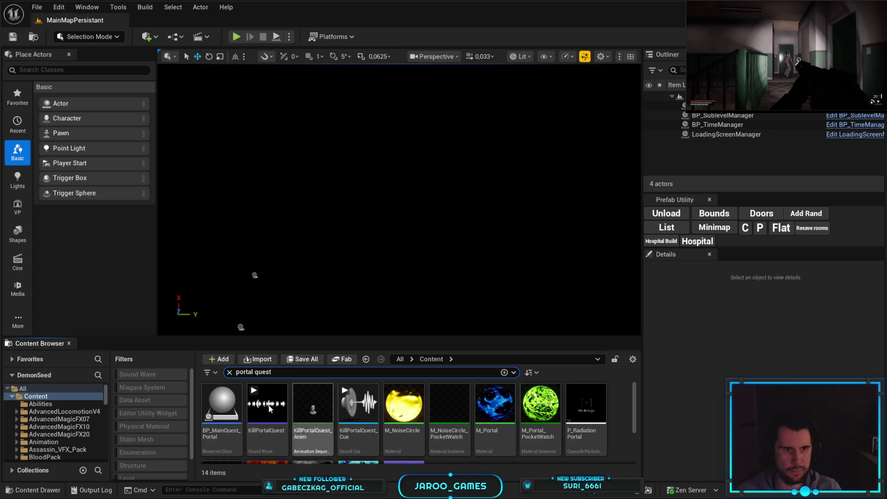
double_click(228, 429)
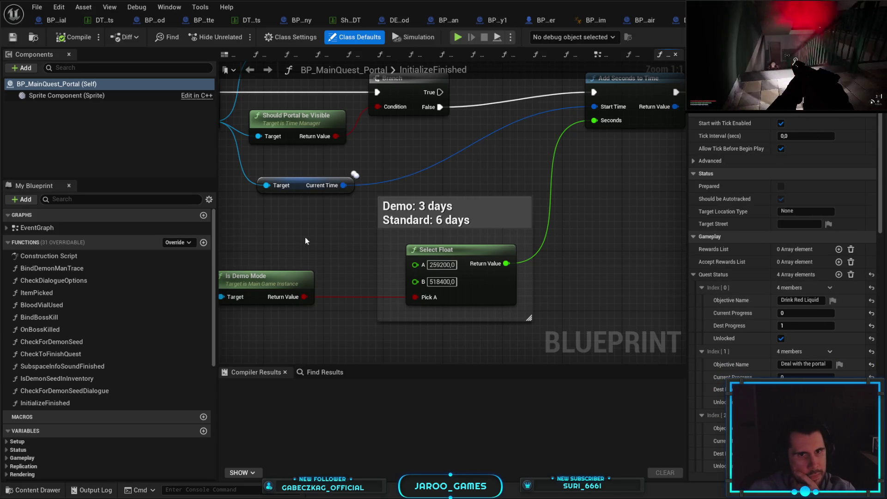
- Expand the EventGraph entry in My Blueprint to list its events
left_click_drag(305, 238, 436, 242)
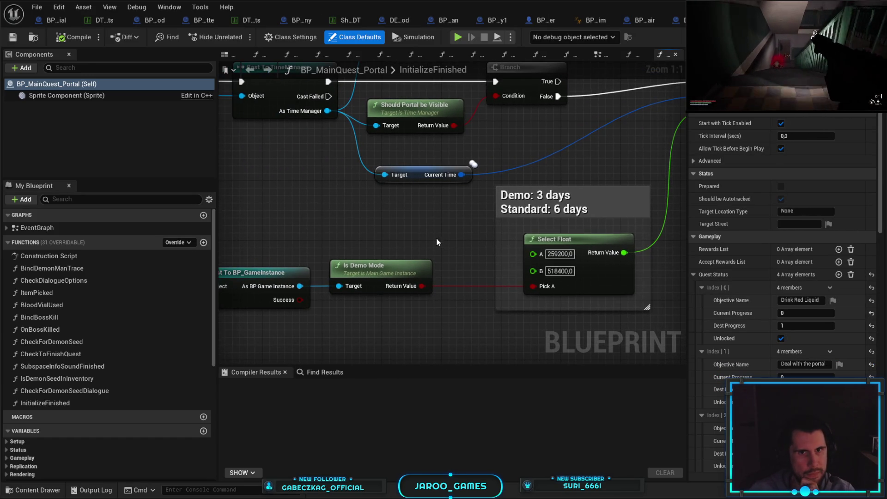
scroll(436, 240, "down", 5)
scroll(520, 240, "up", 4)
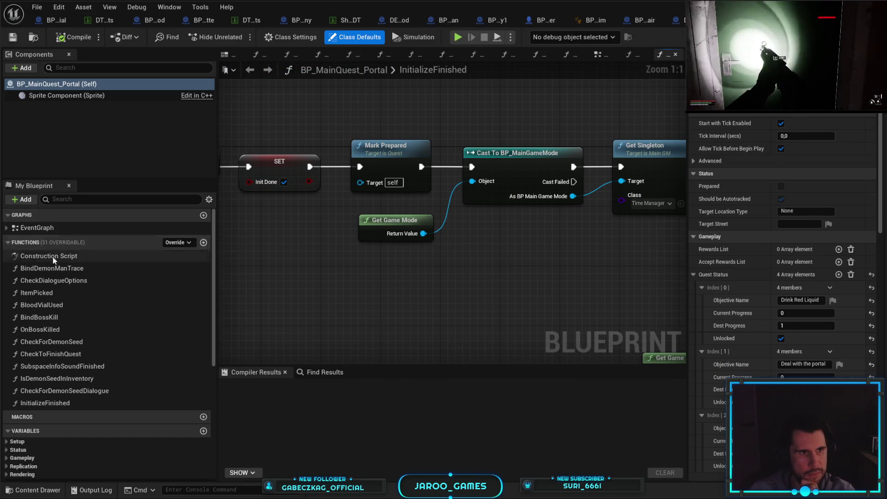
left_click(7, 230)
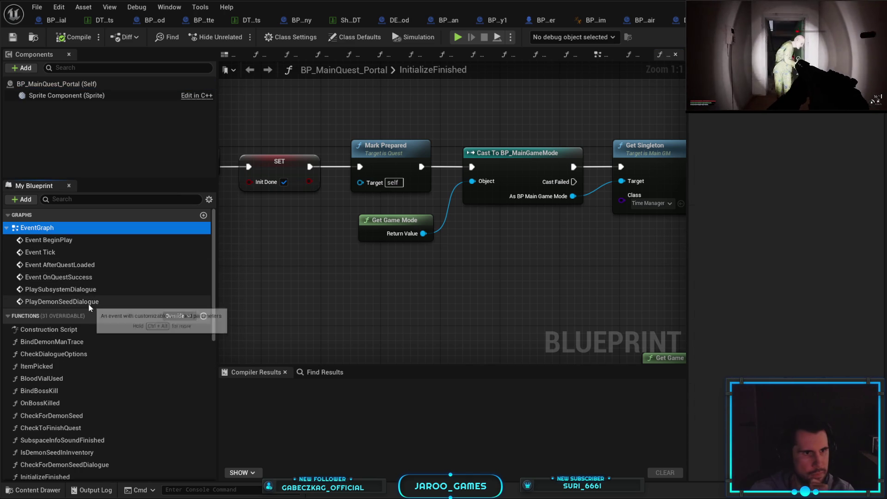
scroll(82, 332, "down", 3)
scroll(84, 328, "up", 1)
scroll(84, 326, "up", 2)
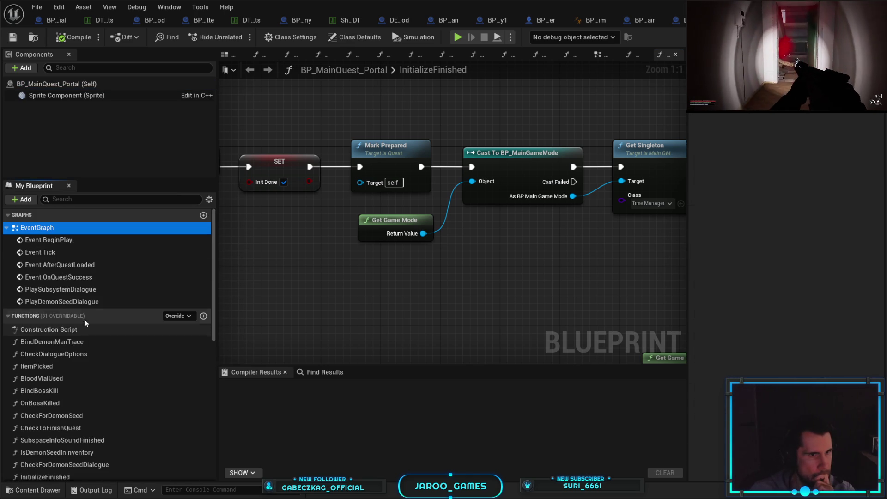
scroll(90, 255, "down", 4)
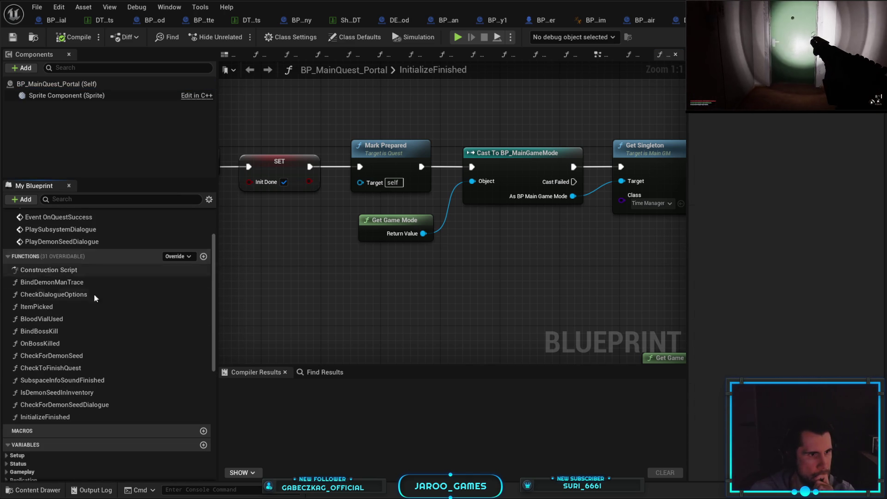
scroll(98, 321, "down", 1)
scroll(98, 320, "up", 5)
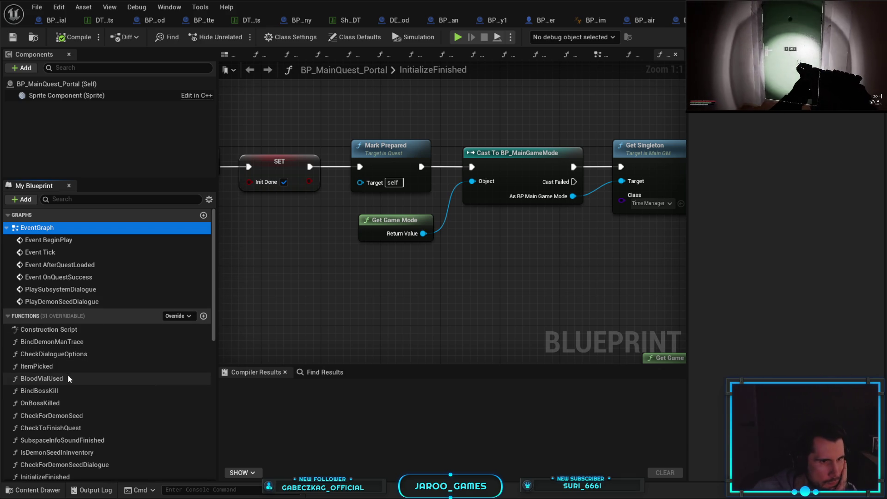
scroll(74, 384, "down", 1)
scroll(86, 389, "up", 1)
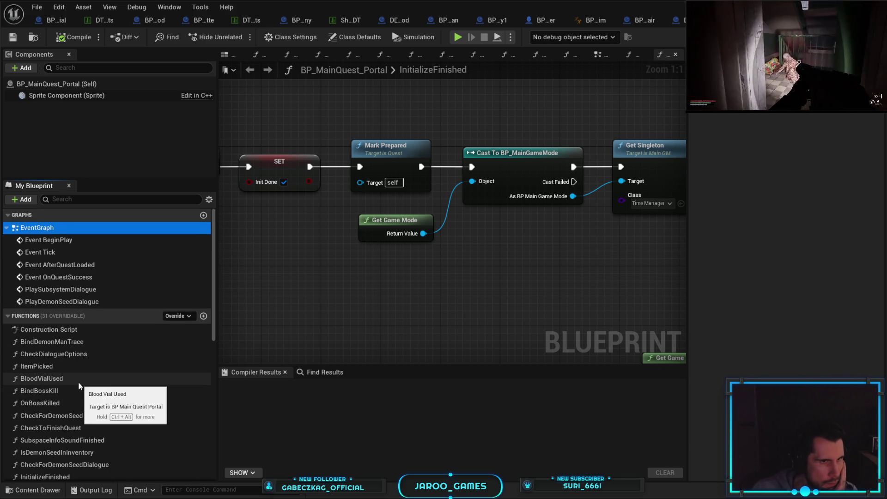
- Jump to Event AfterQuestLoaded and frame it with Bind Boss Kill, Delay and BeginPlay
double_click(110, 268)
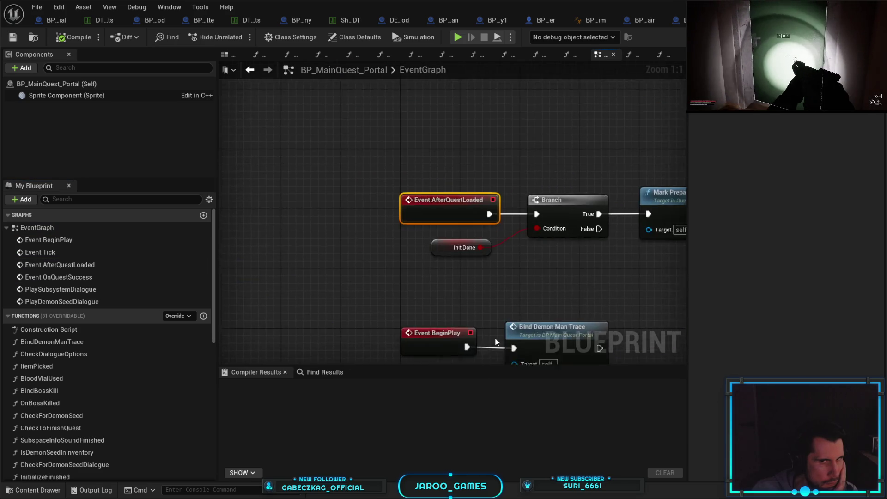
mouse_move(519, 259)
left_mouse_down()
mouse_move(398, 257)
mouse_move(417, 271)
mouse_move(405, 271)
mouse_move(557, 257)
mouse_move(444, 252)
left_mouse_up()
scroll(444, 251, "down", 3)
left_click_drag(387, 247, 506, 210)
scroll(506, 211, "up", 3)
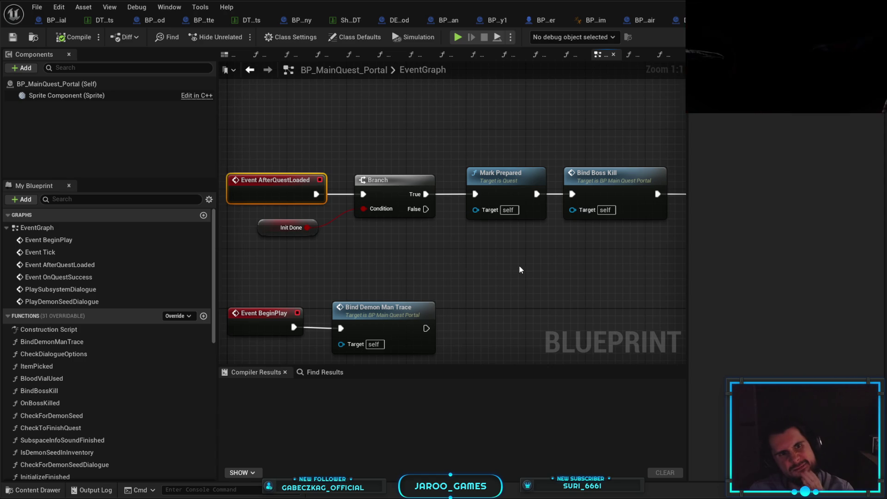
scroll(519, 269, "down", 3)
scroll(428, 253, "up", 3)
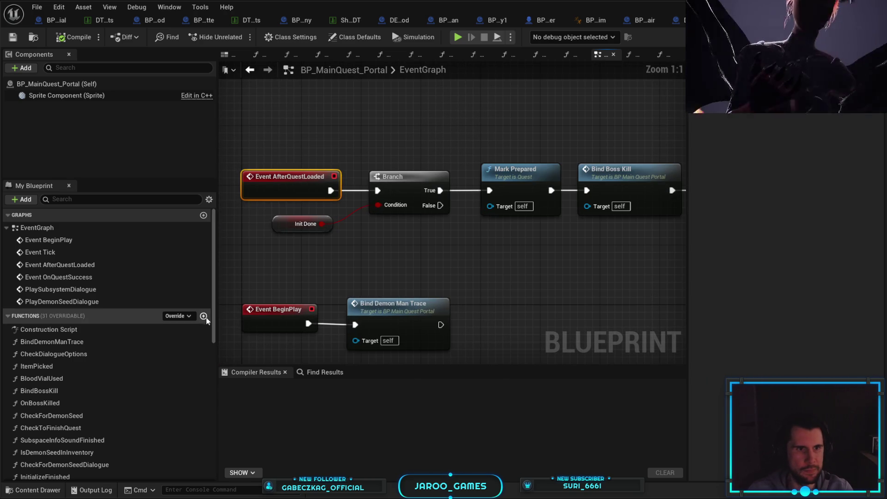
- Create a new blueprint function named MarkCityLocation
left_click(203, 316)
type("MarkCityLo")
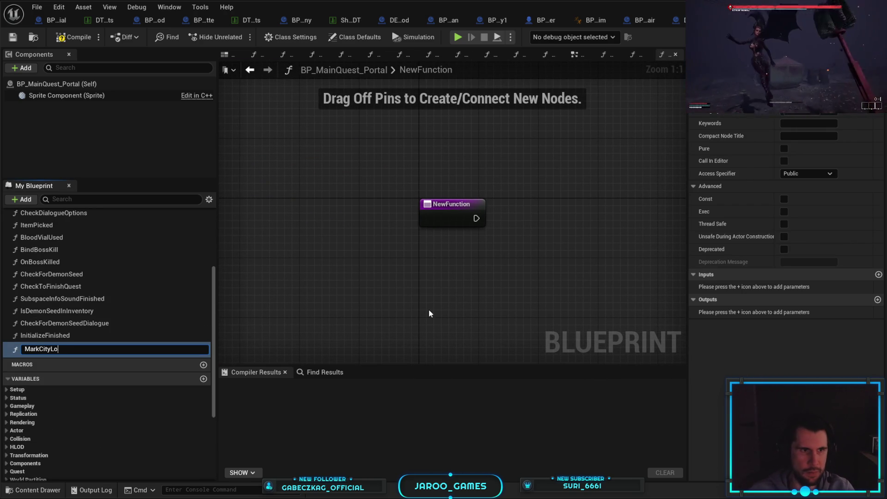
type("cation")
key("Return")
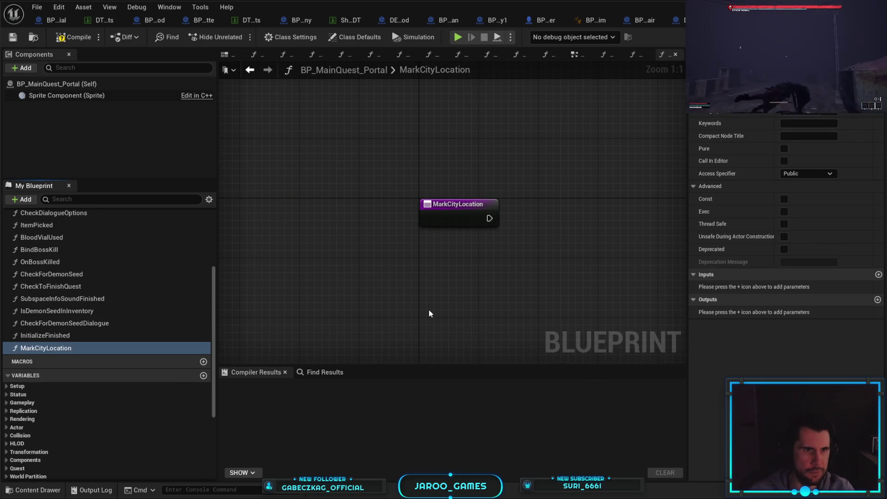
- Place a Mark City Location call between Mark Prepared and Bind Boss Kill and wire it in
scroll(104, 327, "up", 5)
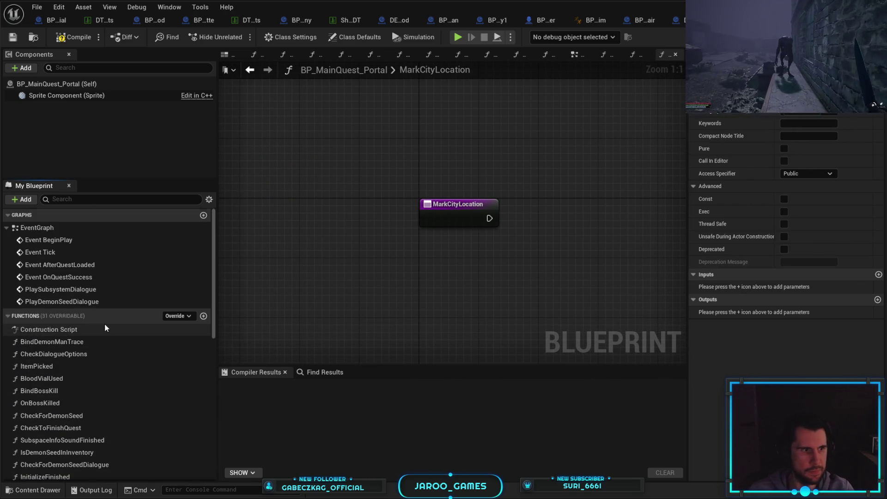
double_click(90, 268)
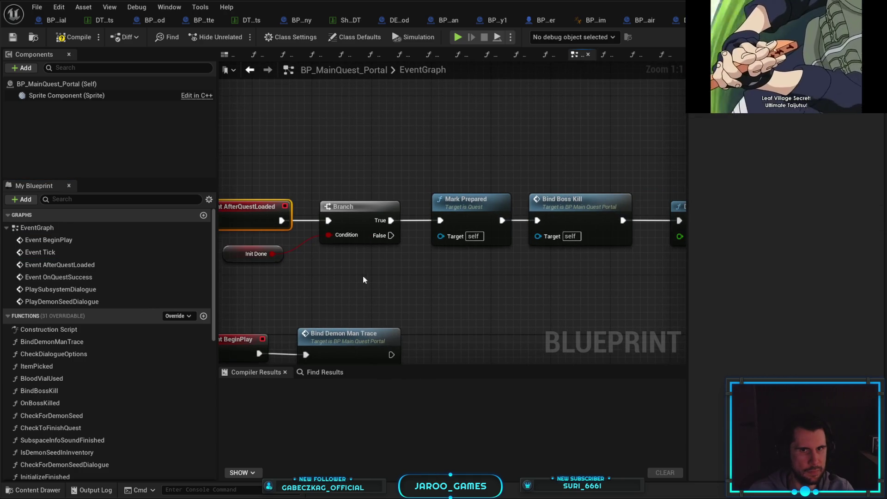
scroll(120, 391, "down", 10)
scroll(120, 389, "up", 4)
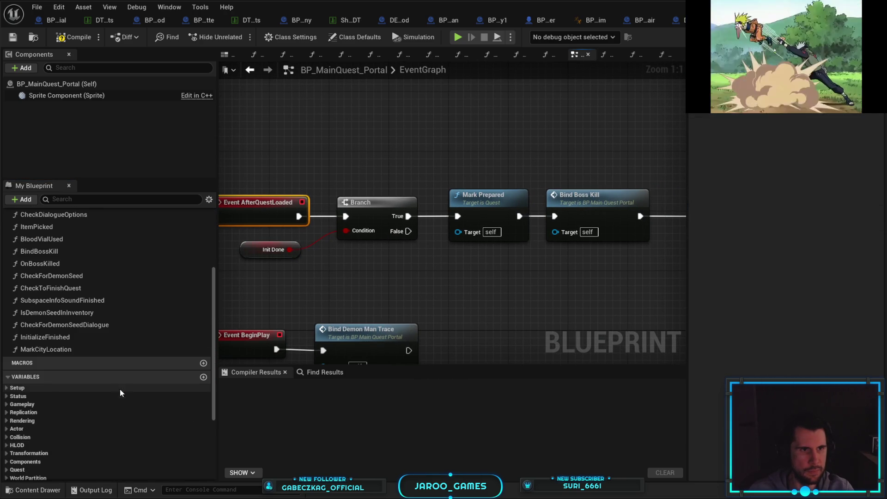
left_click_drag(93, 347, 565, 282)
mouse_move(526, 201)
left_mouse_down()
mouse_move(305, 259)
mouse_move(576, 233)
left_mouse_up()
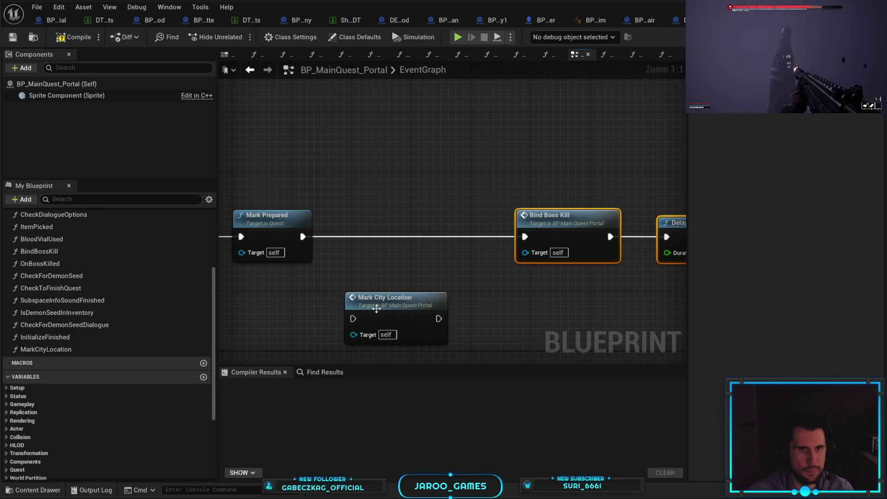
left_click_drag(388, 299, 400, 215)
mouse_move(302, 236)
left_mouse_down()
mouse_move(360, 252)
mouse_move(376, 240)
left_mouse_up()
left_click_drag(453, 236, 524, 236)
- Compile and save BP_MainQuest_Portal
left_click(77, 37)
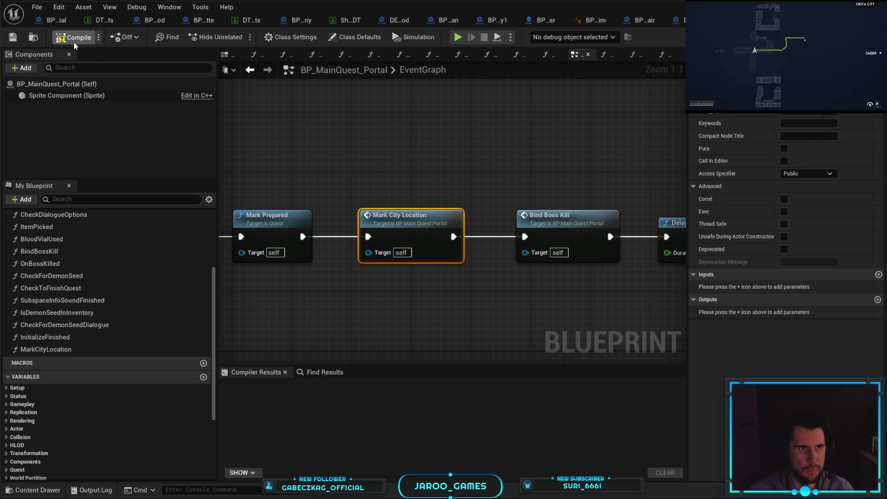
left_click(14, 37)
key("Return")
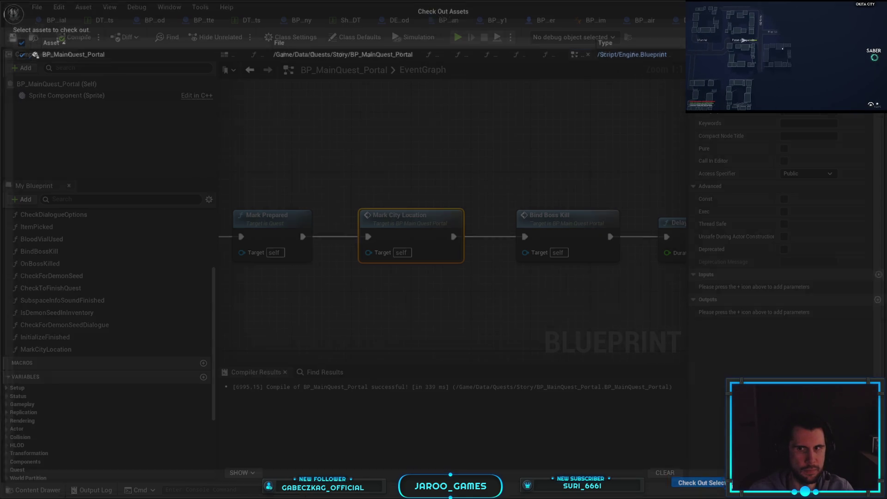
- In MarkCityLocation, add Get Game Mode and cast it to BP_MainGameMode
double_click(411, 232)
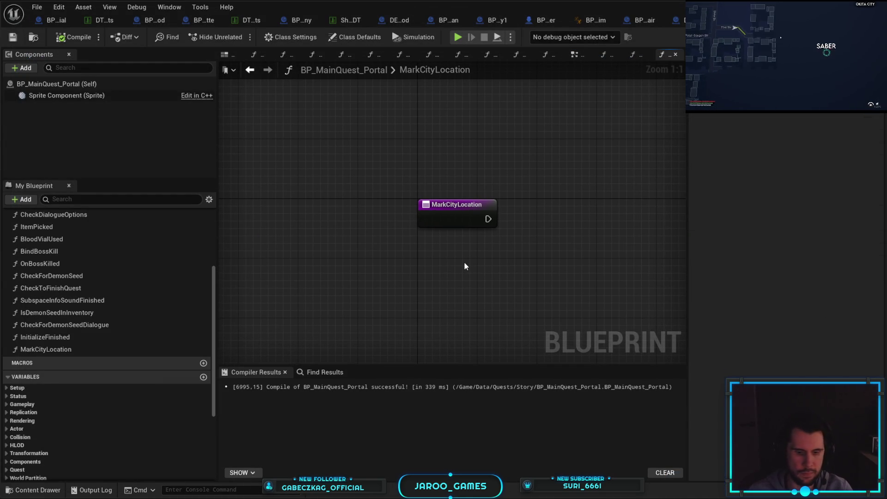
right_click(464, 263)
type("ge")
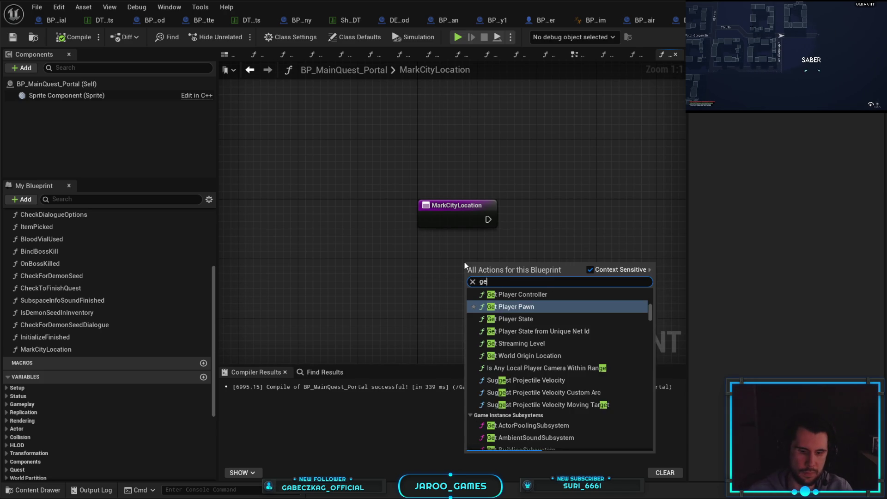
type("t game mode")
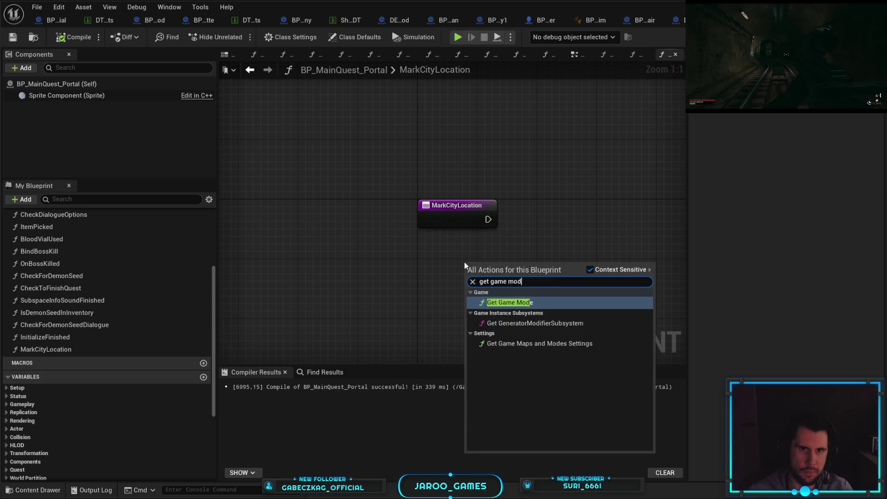
key("Return")
left_click_drag(483, 271, 510, 258)
type("cast")
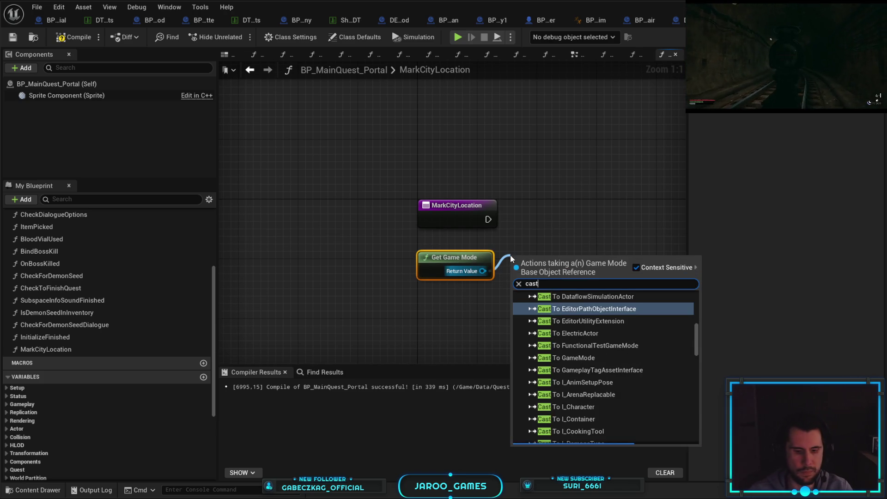
type(" to bp g")
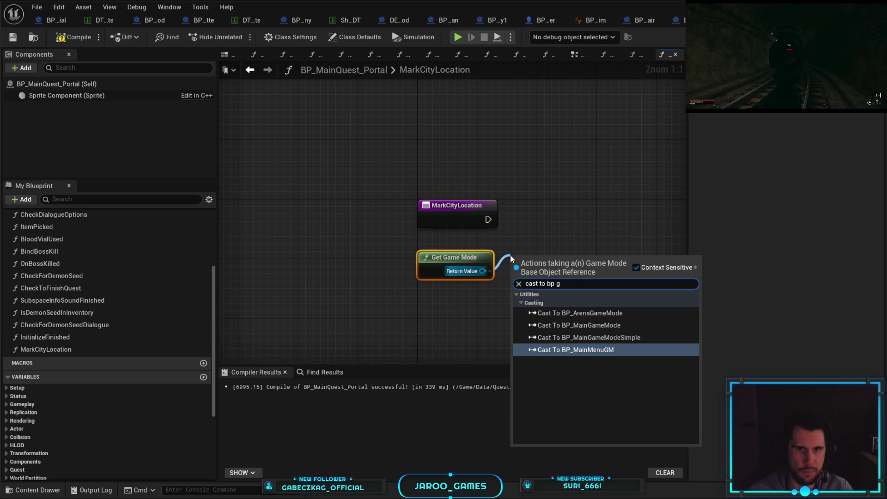
key("Up")
key("Up")
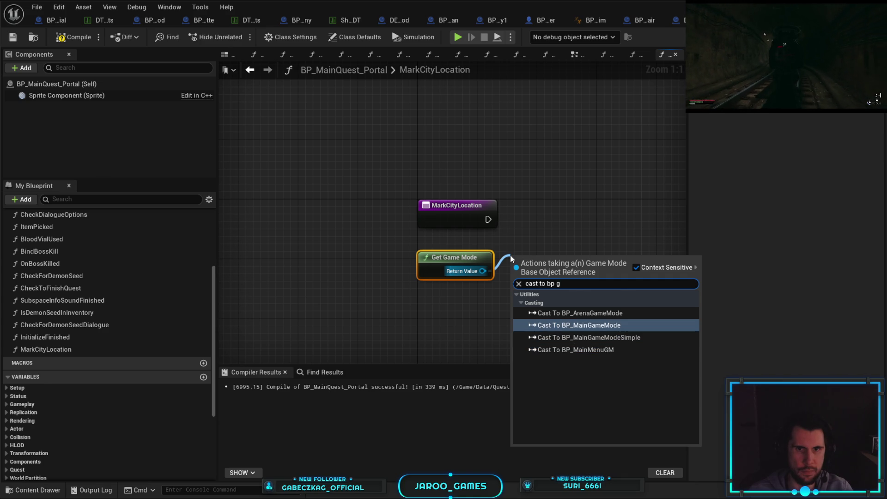
key("Return")
left_click_drag(552, 252, 552, 209)
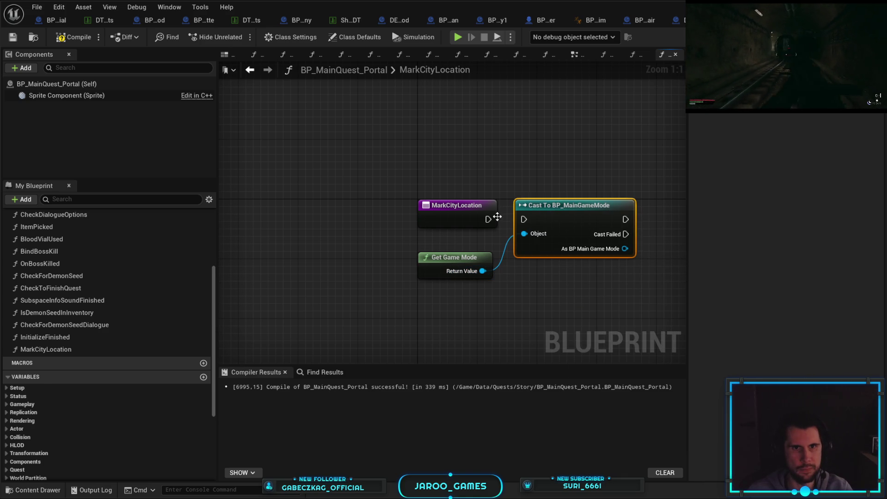
- Read the game mode's Generator Ref and cast it to BP_Generator_CityMap
left_click_drag(494, 243, 566, 259)
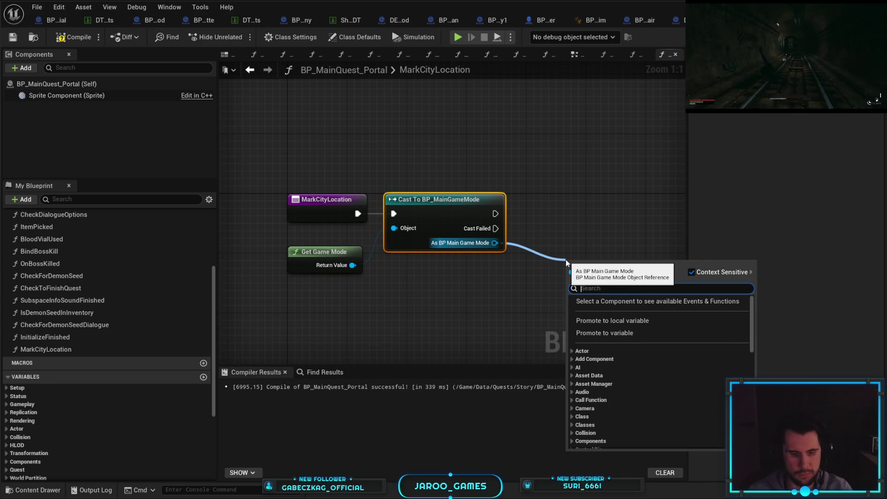
type("generator ref")
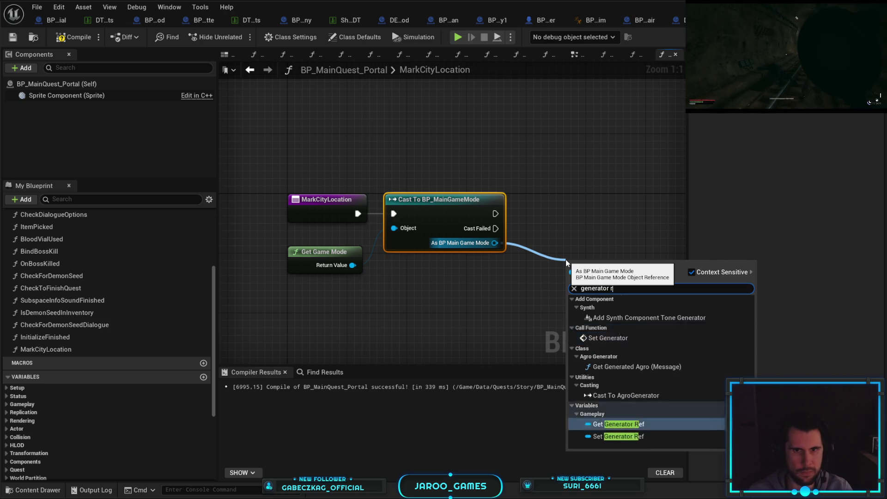
key("Return")
mouse_move(515, 257)
left_mouse_down()
mouse_move(429, 249)
mouse_move(513, 243)
left_mouse_up()
type("cast to city")
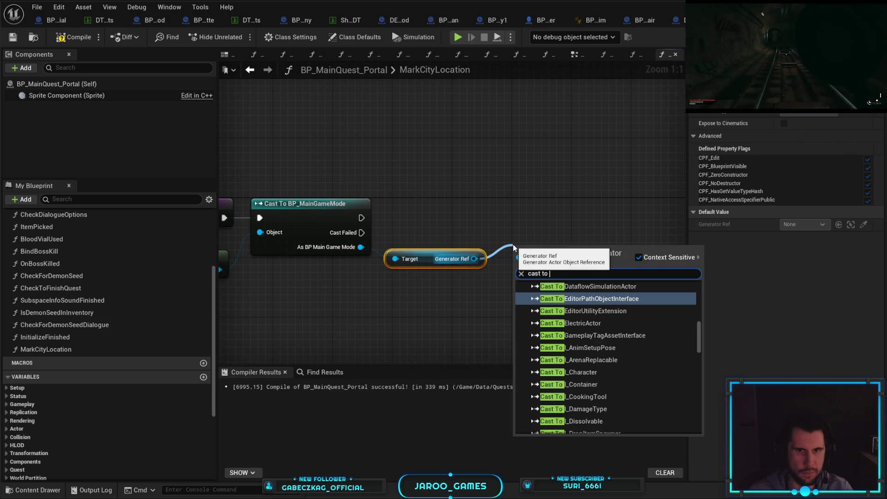
key("Return")
- Chain the game mode cast into the city map cast and get its Active POIs
mouse_move(362, 218)
left_mouse_down()
mouse_move(521, 262)
mouse_move(568, 204)
left_mouse_up()
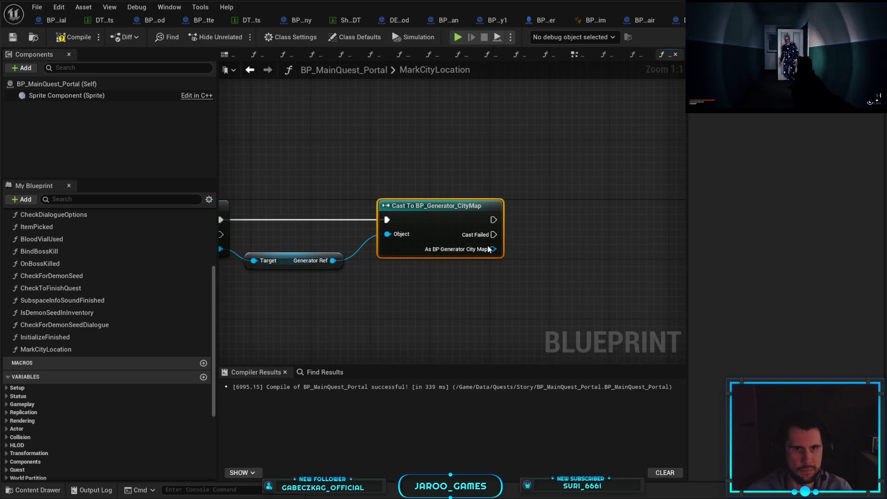
left_click_drag(492, 249, 525, 254)
type("set activ")
key("Return")
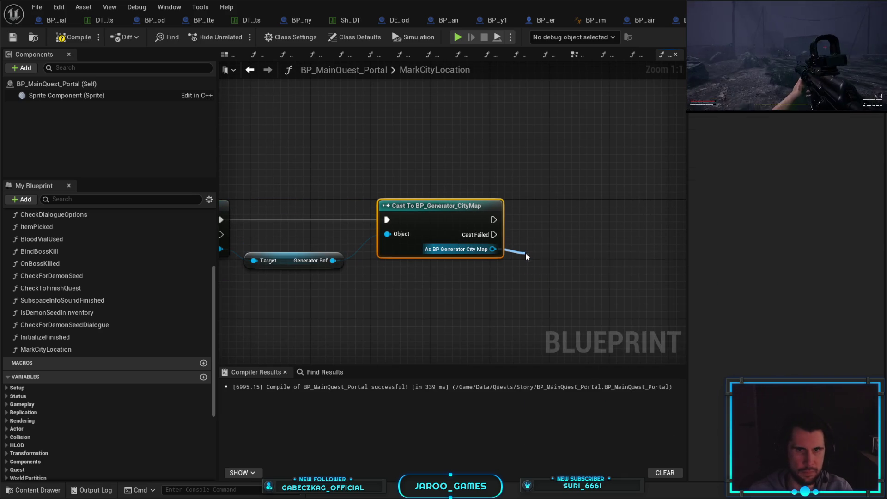
- Loop over Active POIs with a For Each Loop with Break driven by the cast
left_click_drag(501, 262, 536, 249)
type("f")
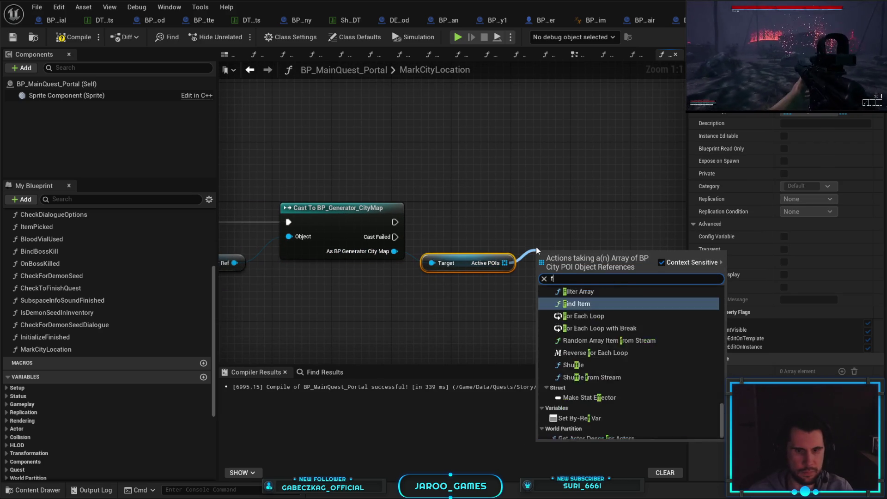
type("or")
key("Down")
key("Down")
key("Return")
key("Delete")
left_click_drag(504, 263, 532, 234)
type("fore")
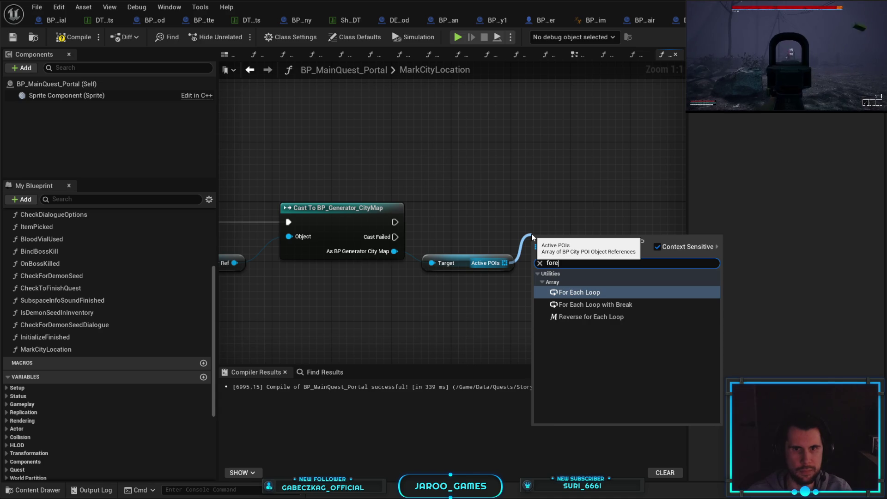
key("Down")
key("Return")
mouse_move(395, 222)
left_mouse_down()
mouse_move(531, 253)
mouse_move(562, 248)
left_mouse_up()
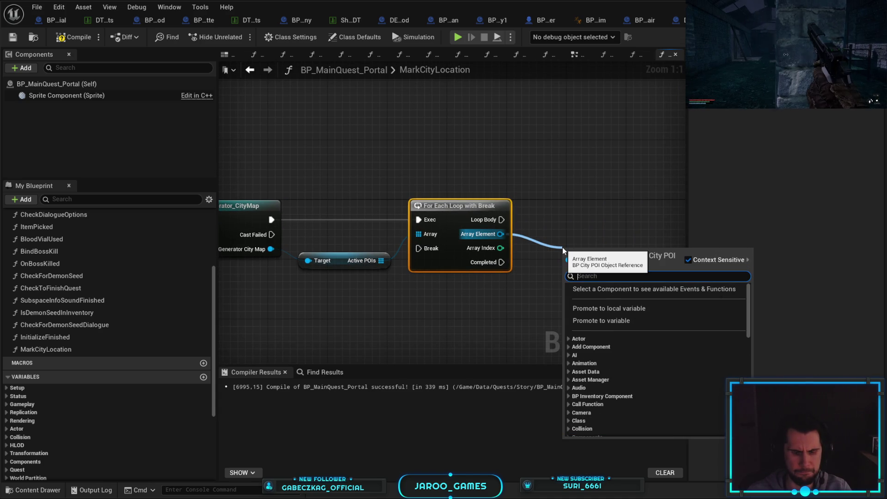
- Feed each element's Marked as Portal flag into a Branch run by the loop body
type("marked")
key("Return")
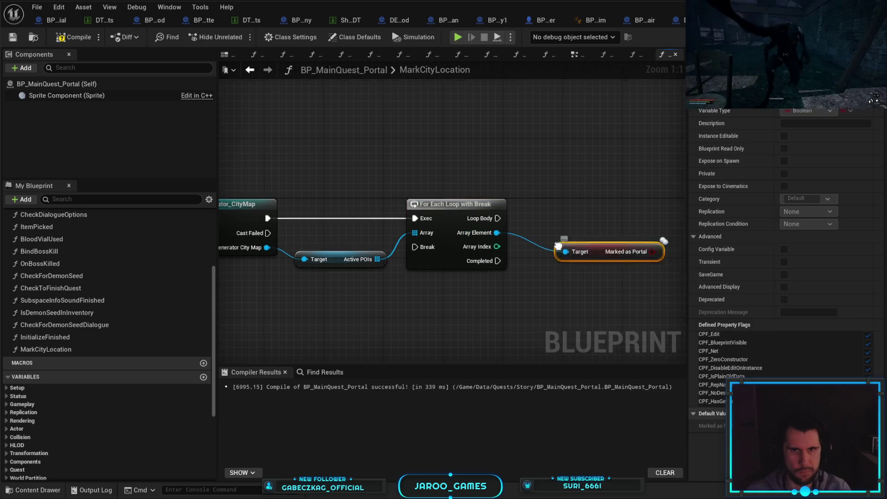
left_click_drag(524, 253, 573, 230)
type("branch")
key("Return")
mouse_move(371, 219)
left_mouse_down()
mouse_move(592, 238)
mouse_move(579, 243)
mouse_move(594, 207)
left_mouse_up()
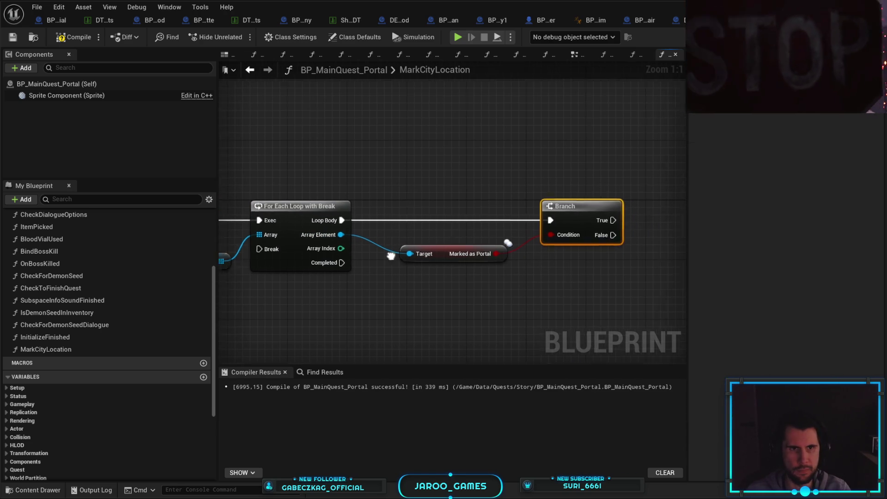
left_click_drag(308, 234, 568, 270)
- Promote Array Element to a local PortalLoc variable, set on the Branch's True path
type("promo")
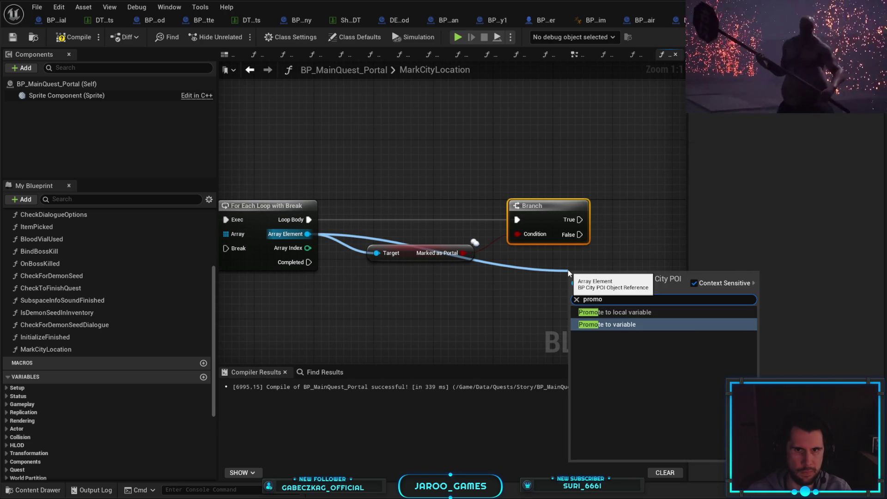
key("Up")
key("Return")
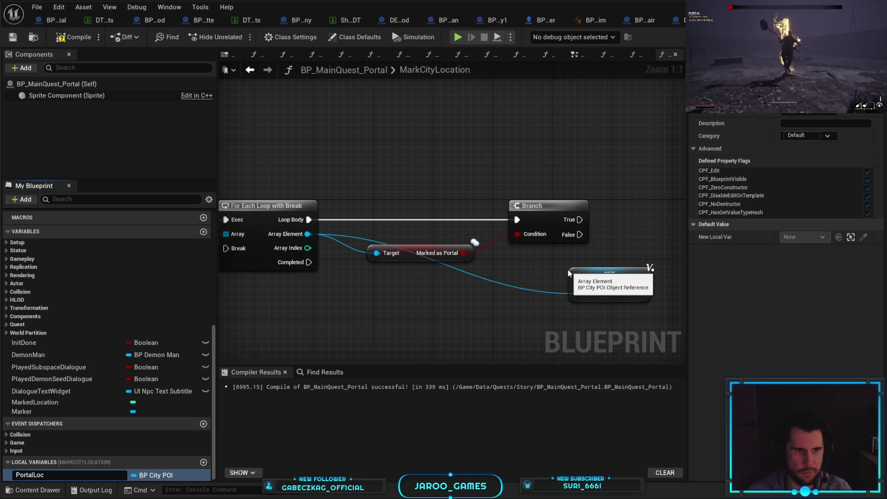
key("Return")
mouse_move(569, 273)
left_mouse_down()
mouse_move(455, 266)
mouse_move(535, 208)
left_mouse_up()
left_click_drag(466, 213, 551, 208)
- Connect the SET Portal Loc output to the loop's Break, tidying wires with reroute nodes
double_click(495, 227)
left_click_drag(494, 228, 496, 182)
double_click(435, 182)
left_click_drag(435, 182, 290, 186)
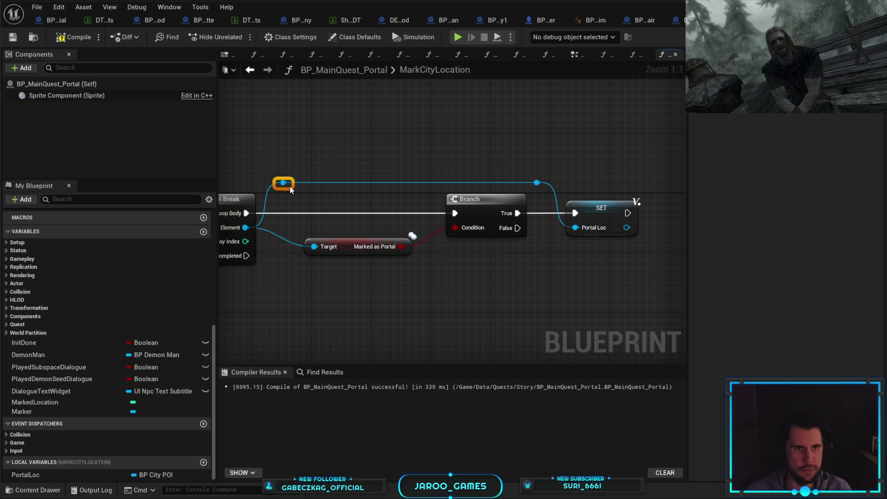
mouse_move(626, 213)
left_mouse_down()
mouse_move(312, 220)
mouse_move(383, 243)
mouse_move(339, 241)
left_mouse_up()
double_click(526, 231)
mouse_move(526, 231)
left_mouse_down()
mouse_move(369, 150)
mouse_move(346, 153)
left_mouse_up()
mouse_move(406, 159)
left_mouse_down()
mouse_move(653, 161)
mouse_move(595, 156)
mouse_move(641, 158)
left_mouse_up()
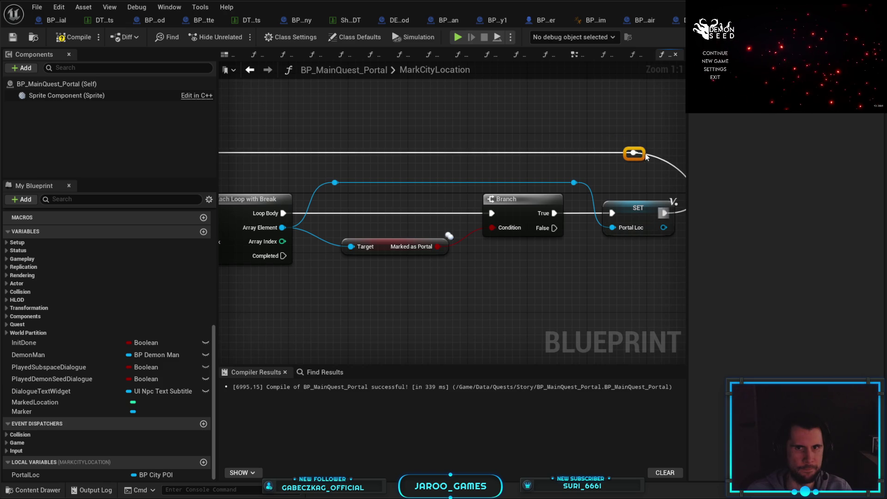
mouse_move(407, 280)
left_mouse_down()
mouse_move(437, 271)
mouse_move(458, 280)
left_mouse_up()
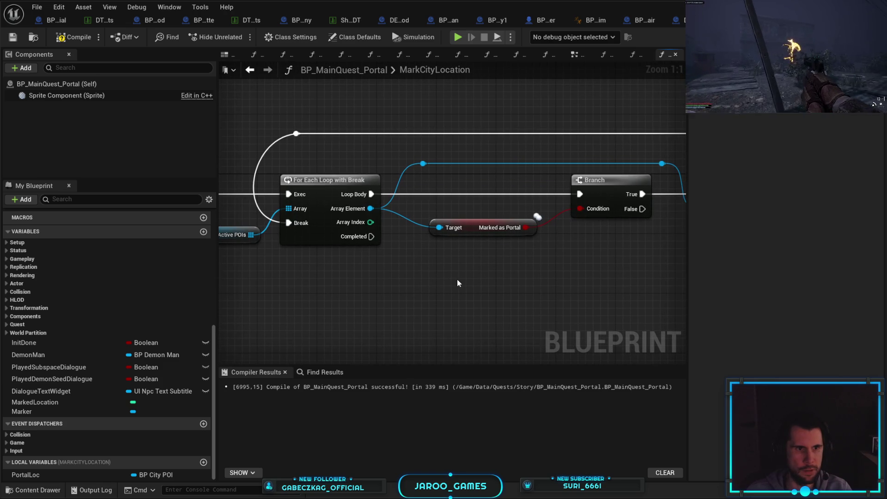
- On loop Completed, call Set Target Location Actor with the PortalLoc variable as input
right_click(417, 296)
type("target")
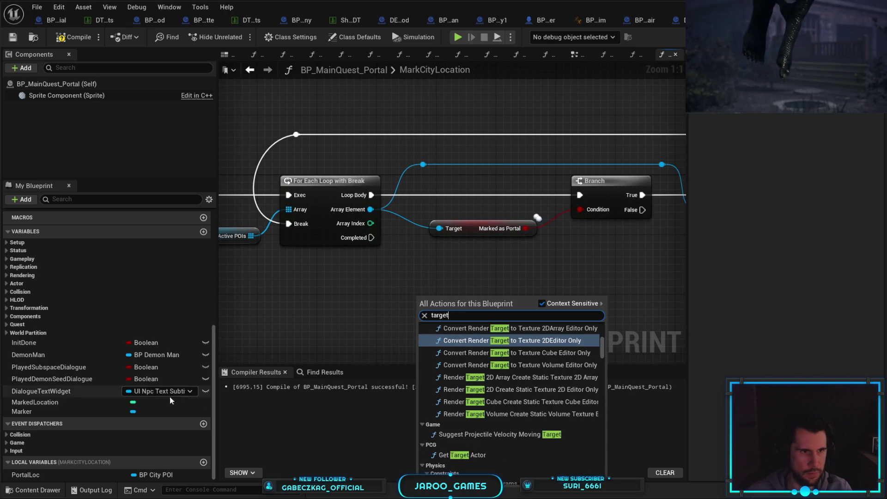
type(" loca")
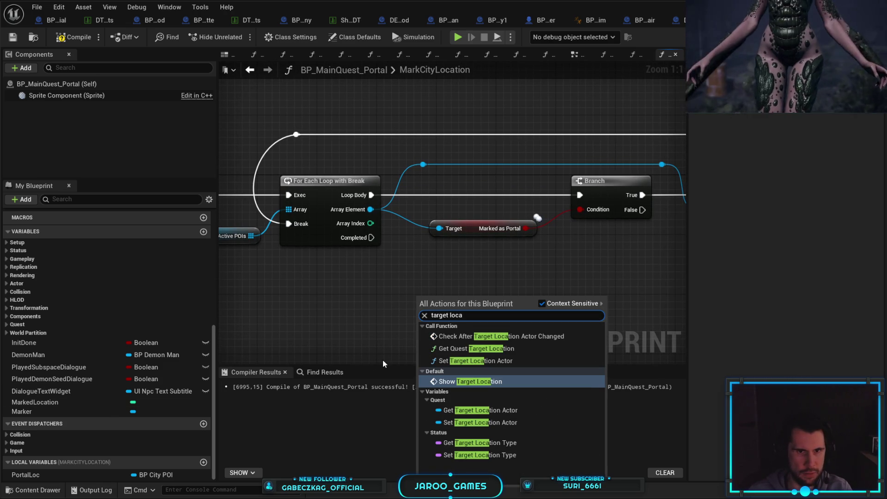
key("Down")
key("Down")
key("Return")
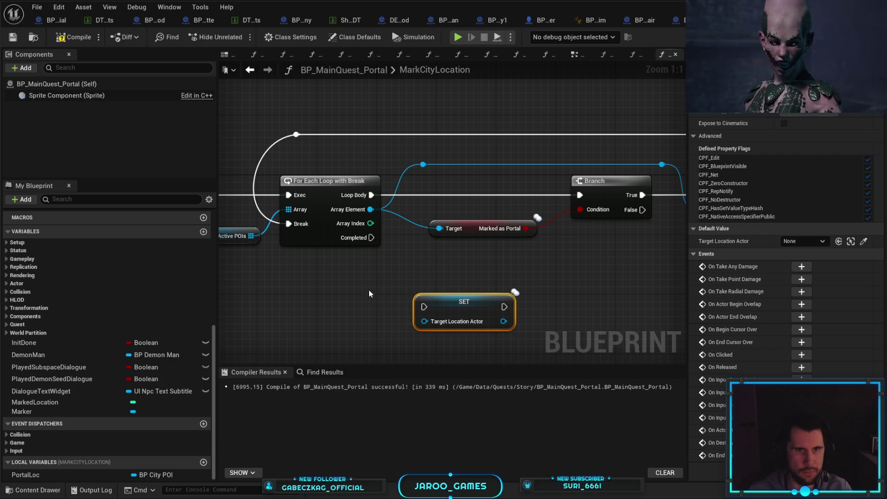
left_click_drag(371, 237, 424, 307)
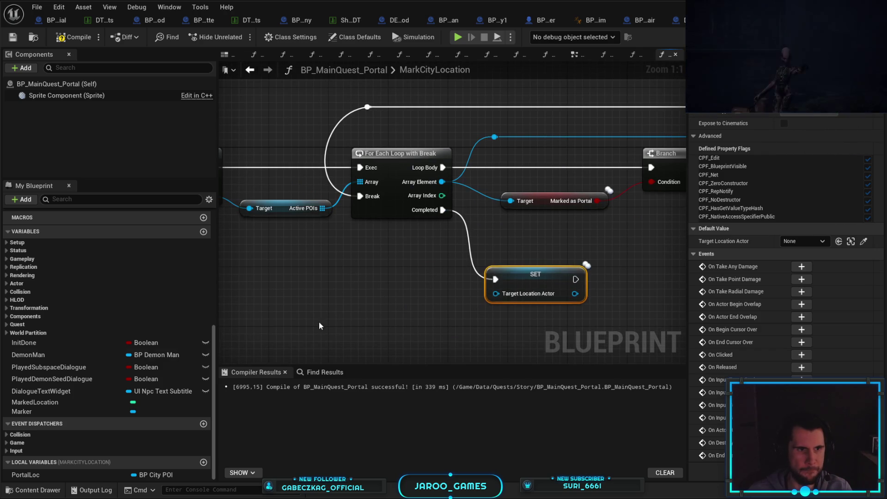
mouse_move(71, 474)
left_mouse_down()
mouse_move(397, 311)
mouse_move(496, 294)
left_mouse_up()
left_click(421, 312)
key("q")
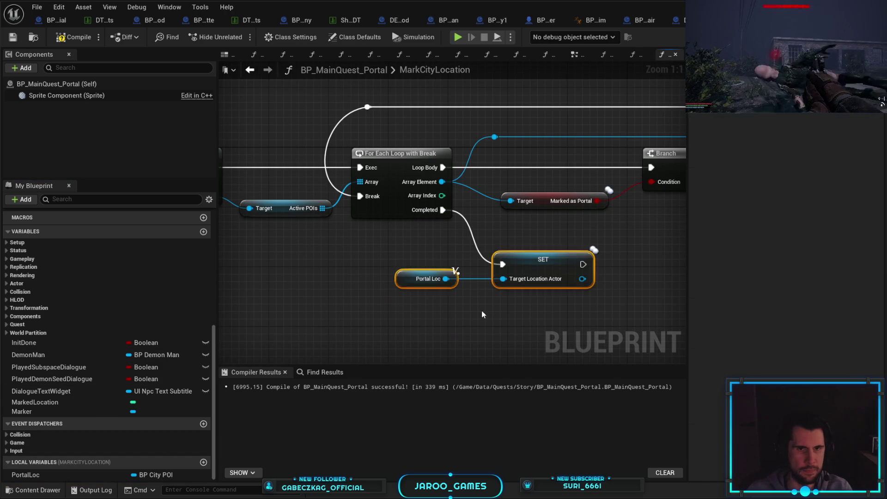
left_click(482, 314)
left_click_drag(425, 279, 426, 305)
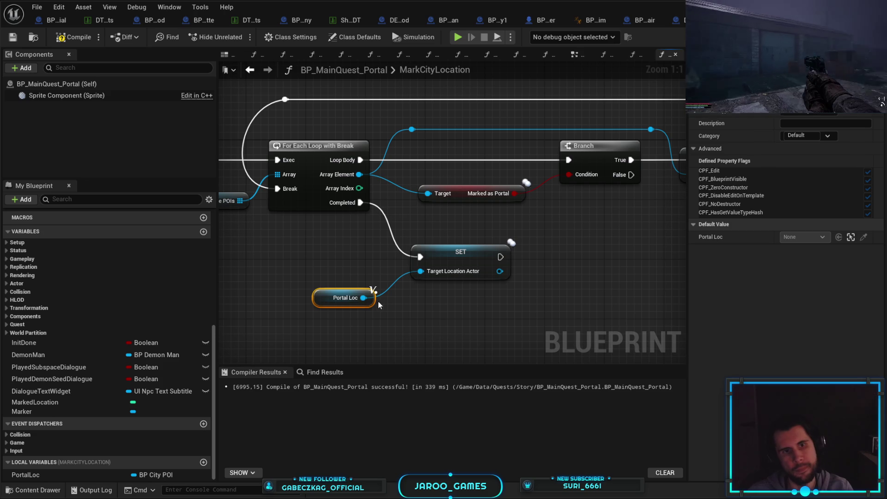
- Get Portal Loc's Connected from Routes with a GET element, then return to the MainMapPersistant level editor
left_click_drag(364, 298, 392, 302)
type("c")
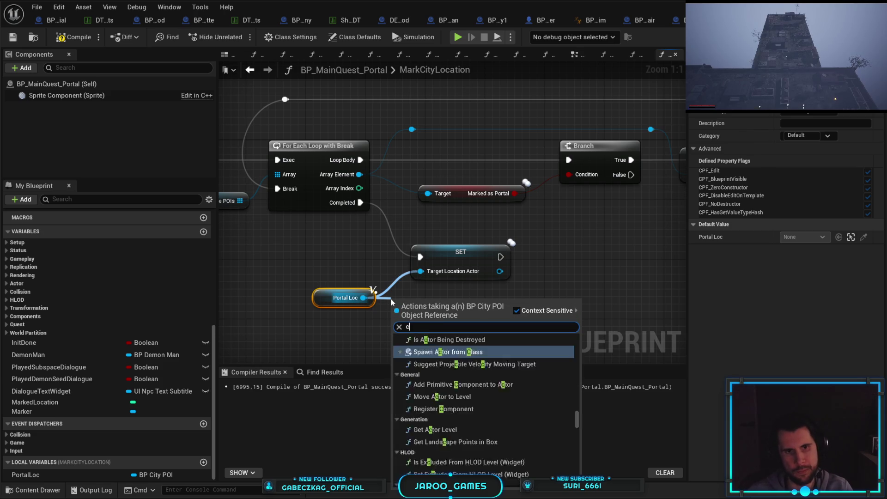
type("onnected")
key("Return")
mouse_move(499, 306)
left_mouse_down()
mouse_move(532, 309)
mouse_move(578, 279)
left_mouse_up()
type("get")
key("Return")
type("route")
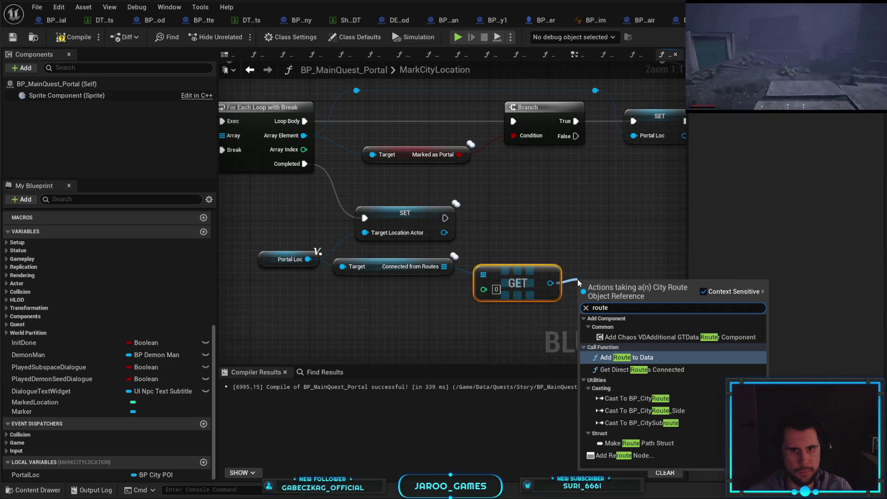
key("BackSpace")
key("BackSpace")
key("BackSpace")
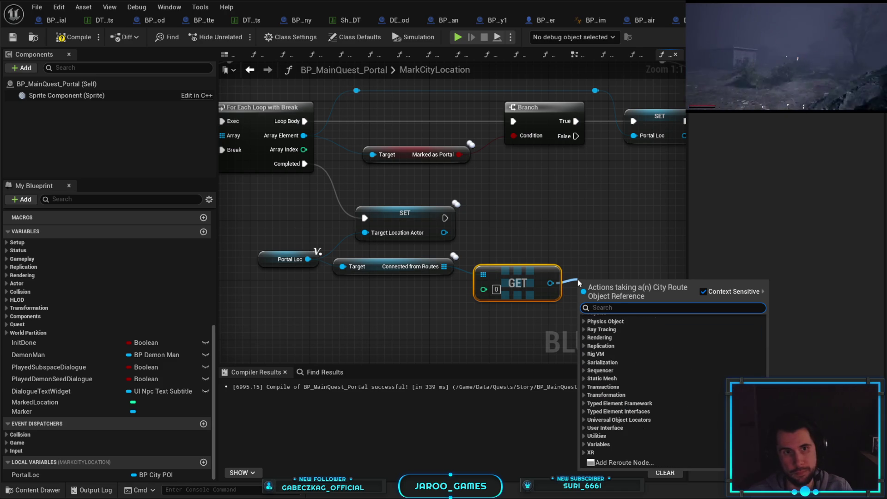
type("name")
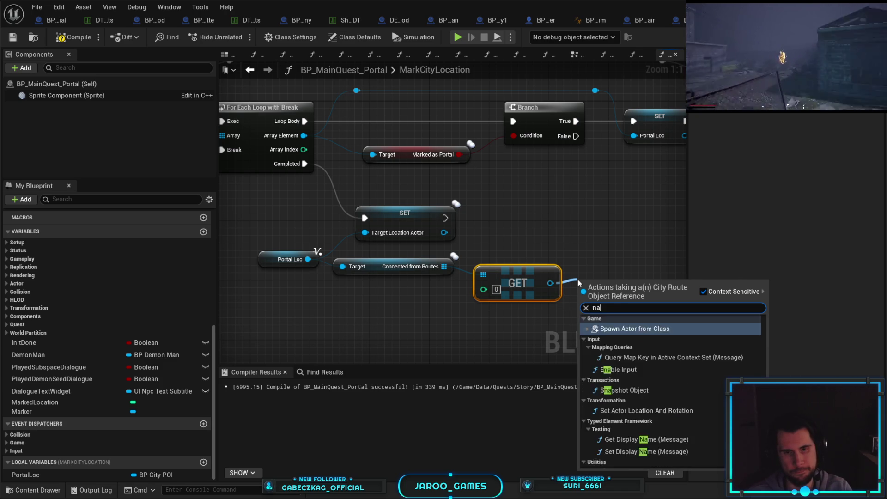
scroll(646, 361, "up", 10)
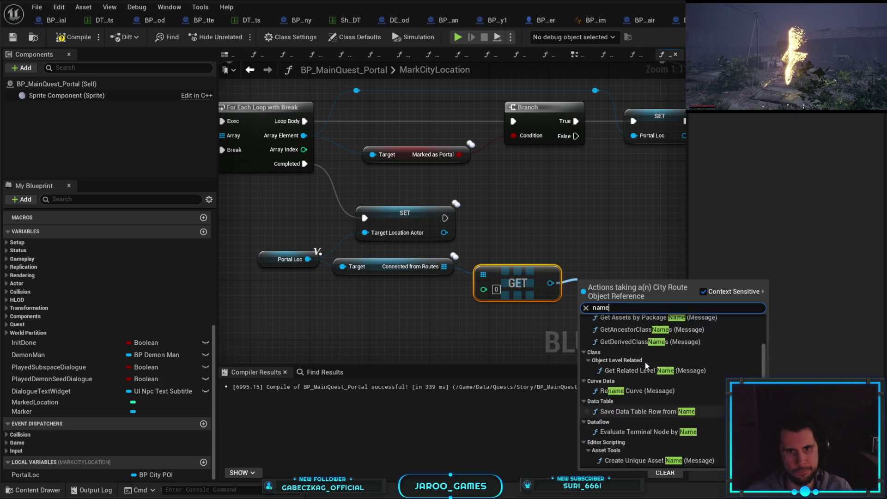
key("Escape")
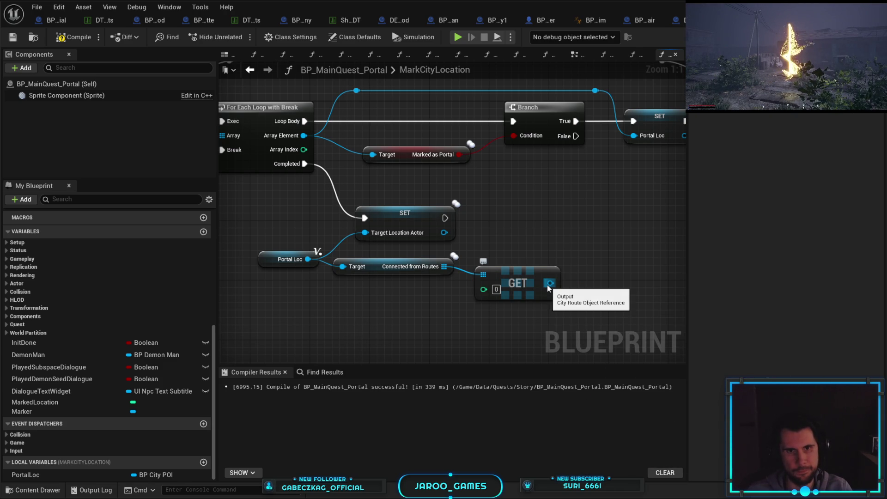
left_click_drag(513, 296, 513, 288)
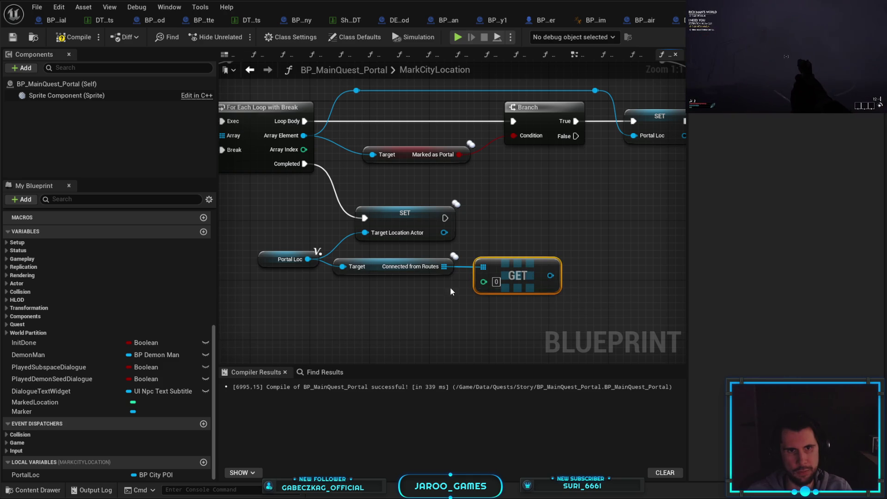
key("alt+Tab")
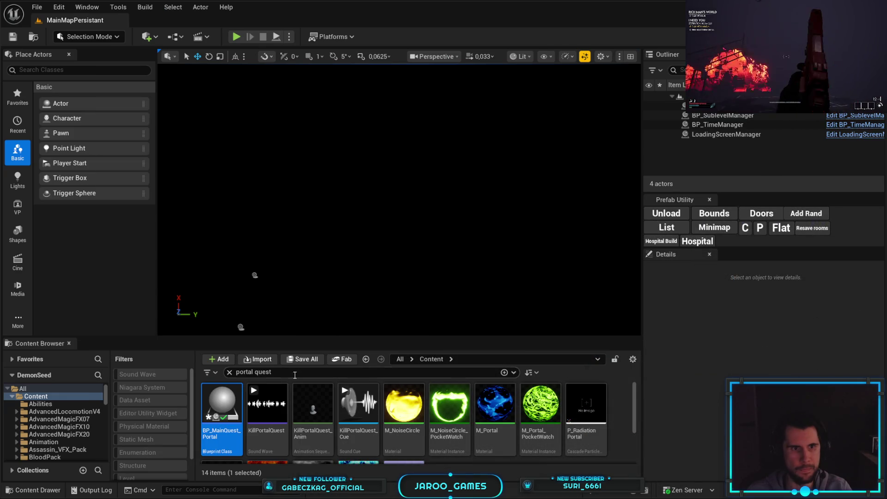
- Search the Content Browser for 'bp city route' and open BP_CityRoute
left_click(294, 373)
type("bp city r")
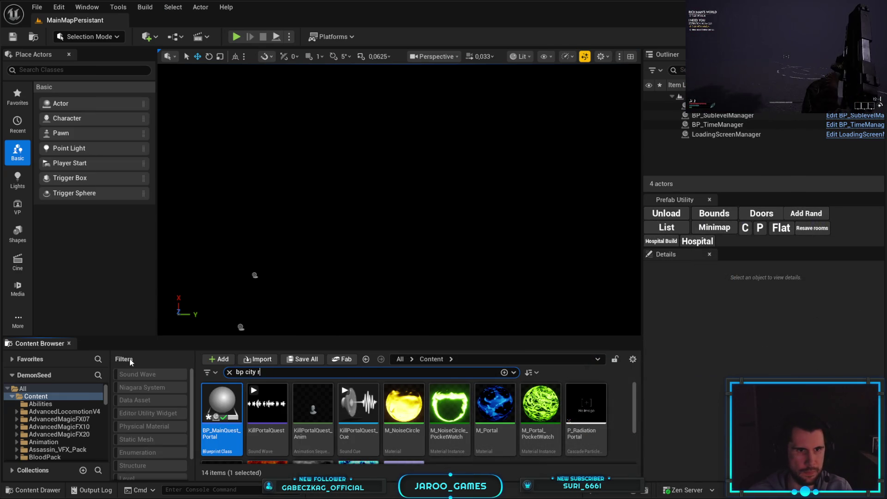
type("o")
type("d")
key("BackSpace")
key("BackSpace")
type("ut")
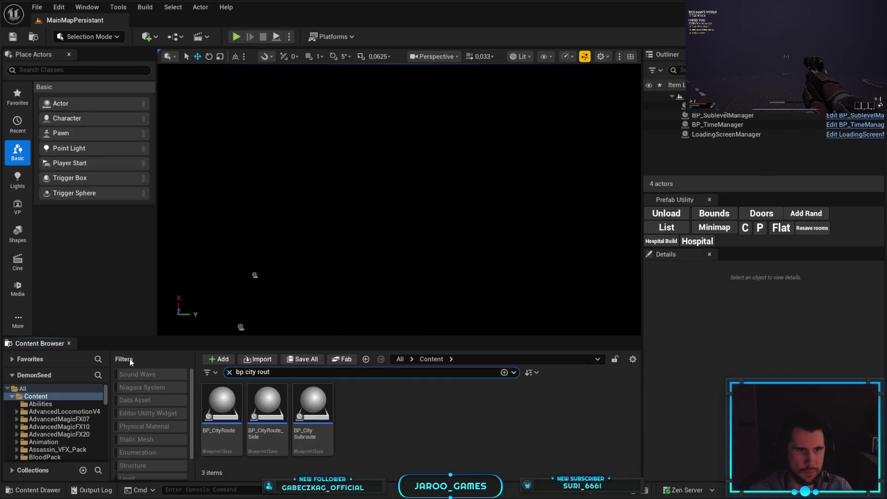
double_click(228, 434)
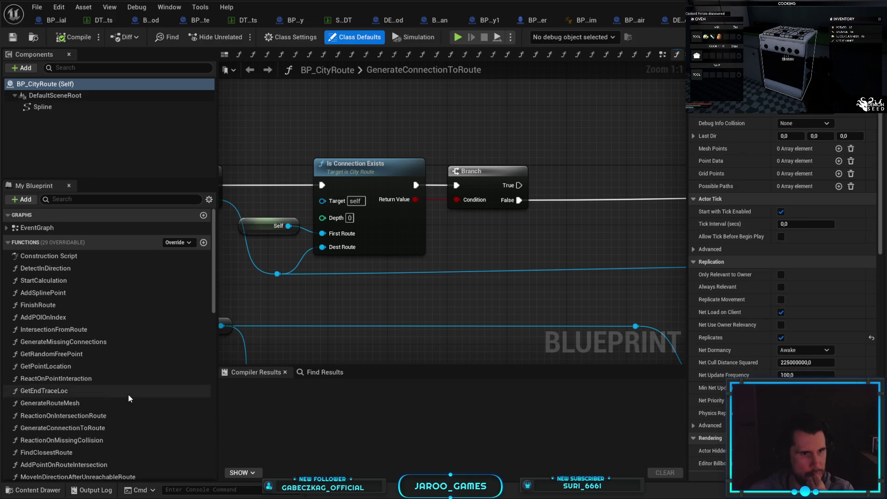
- Expand the Street category to inspect the StreetName text variable, then return to BP_MainQuest_Portal
scroll(128, 393, "down", 5)
scroll(129, 398, "down", 3)
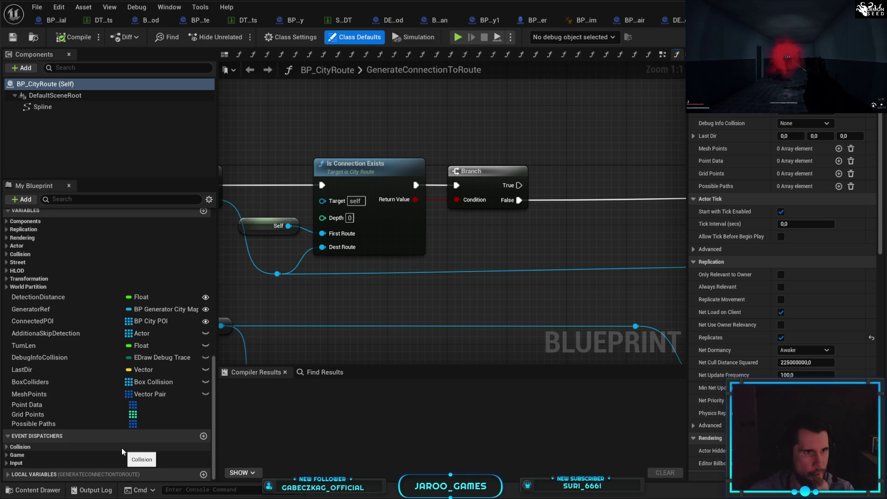
scroll(105, 395, "up", 2)
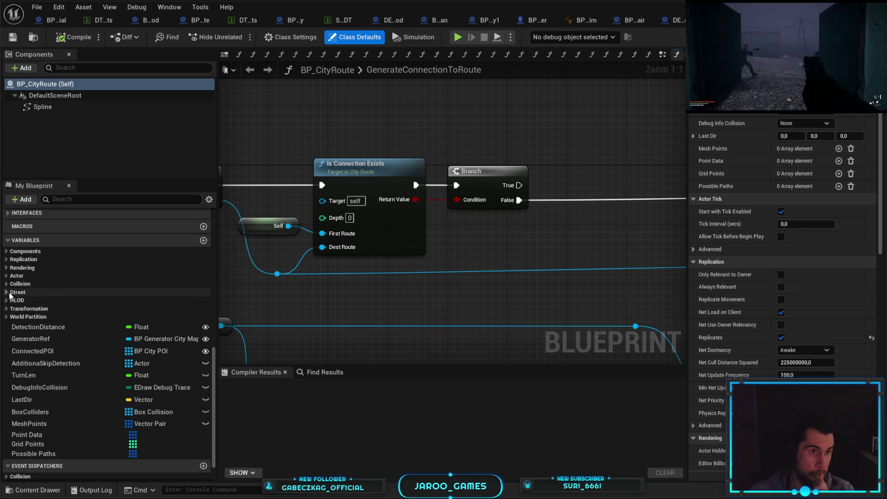
left_click(32, 293)
left_click(61, 304)
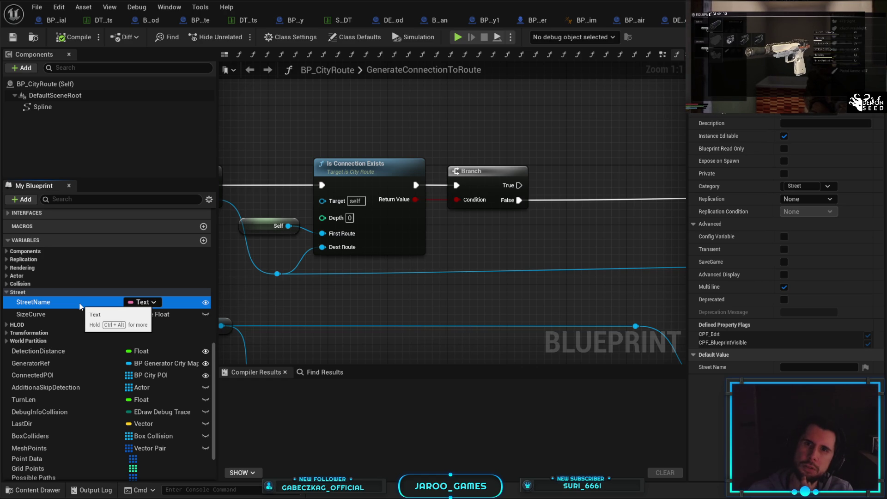
left_click_drag(471, 133, 475, 136)
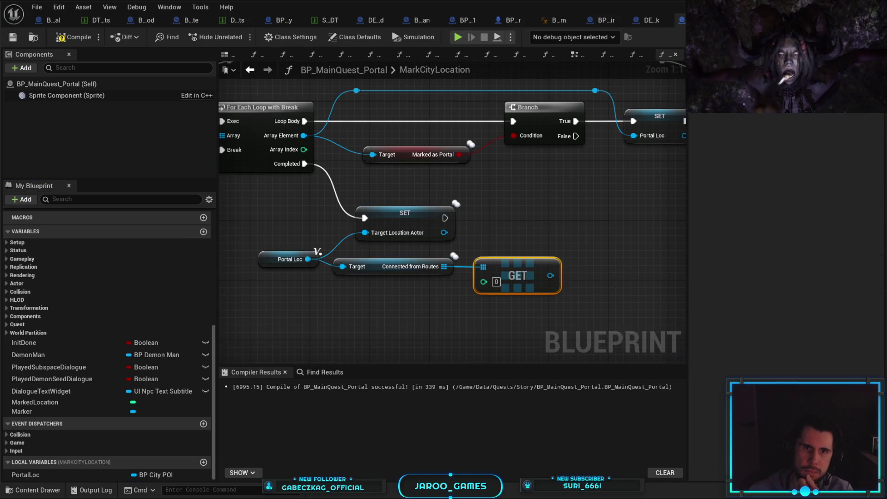
- Add a Cast To BP_CityRoute on the GET output, running after the Target Location Actor setter
left_click_drag(489, 287, 550, 285)
type("stree")
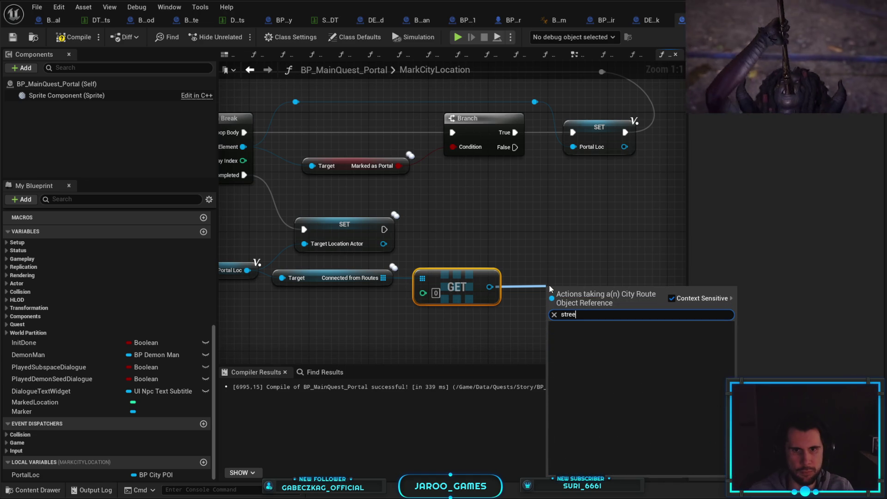
key("BackSpace")
key("BackSpace")
key("BackSpace")
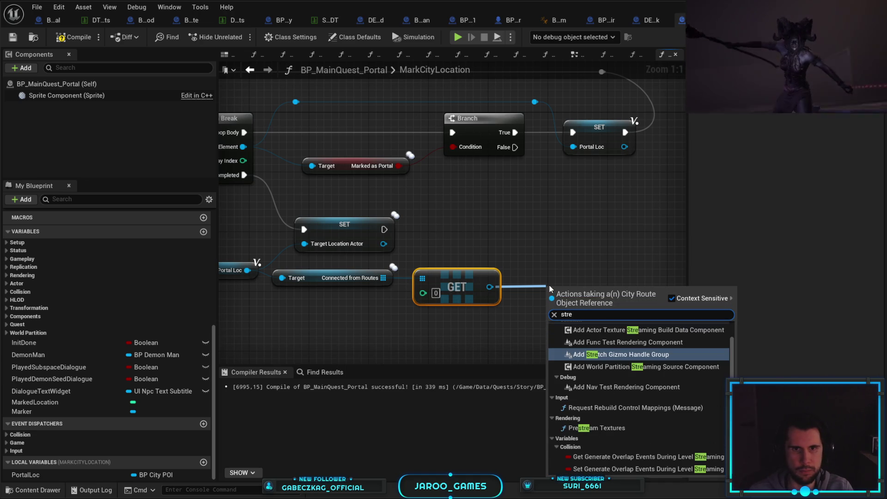
key("Escape")
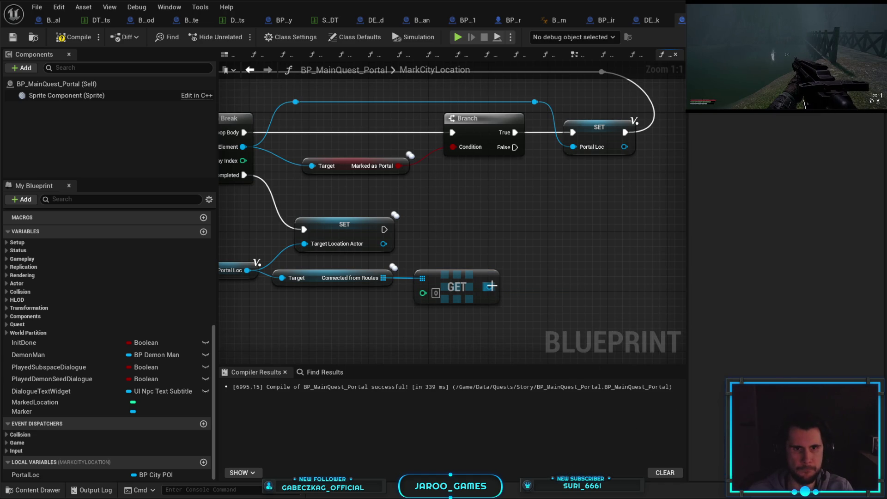
left_click_drag(490, 287, 538, 277)
type("cast to bp")
key("Return")
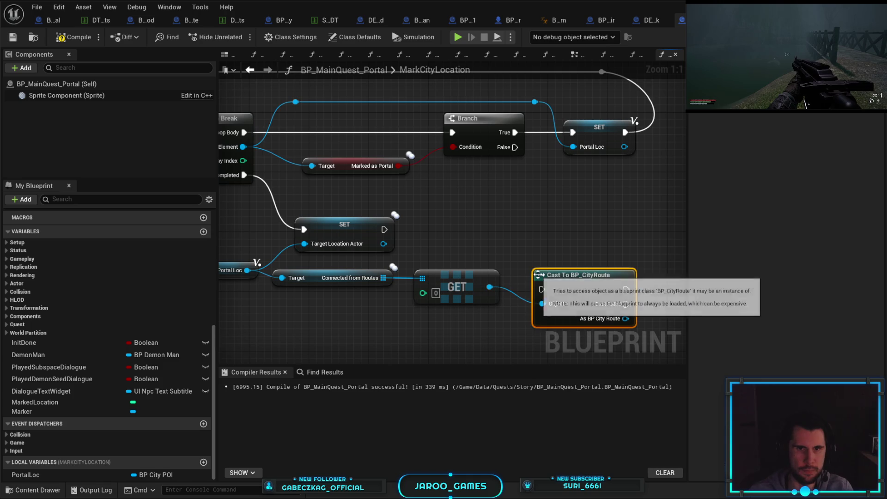
left_click_drag(384, 230, 550, 292)
mouse_move(604, 325)
left_mouse_down()
mouse_move(610, 310)
mouse_move(618, 314)
mouse_move(619, 261)
left_mouse_up()
- Set Target Street from the cast's Street Name on its success path, then compile
left_click_drag(531, 253, 563, 256)
type("street")
key("Return")
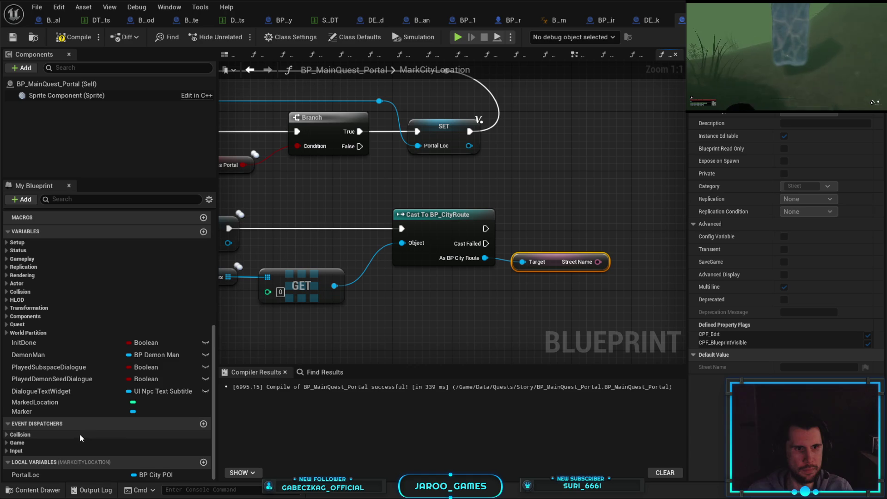
scroll(667, 208, "down", 1)
right_click(667, 208)
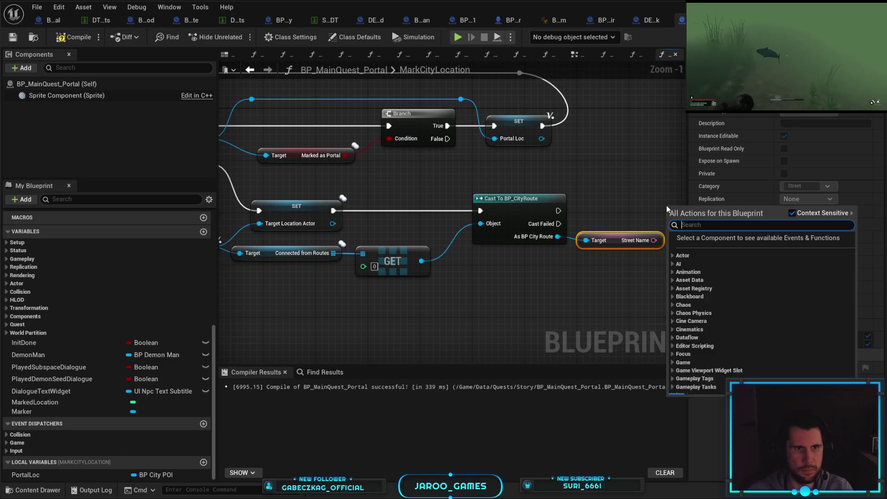
type("target street")
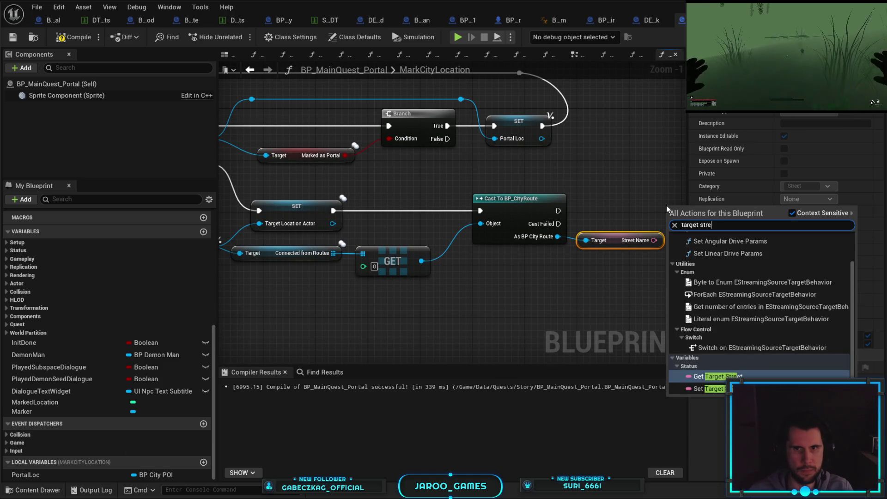
key("Return")
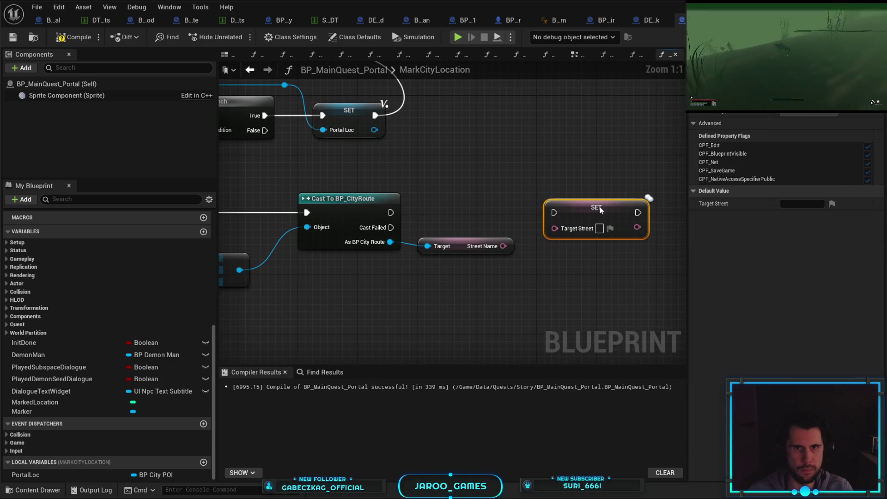
mouse_move(503, 246)
left_mouse_down()
mouse_move(522, 249)
mouse_move(554, 227)
left_mouse_up()
mouse_move(392, 213)
left_mouse_down()
mouse_move(548, 214)
mouse_move(561, 226)
left_mouse_up()
left_click(90, 43)
key("alt+Tab")
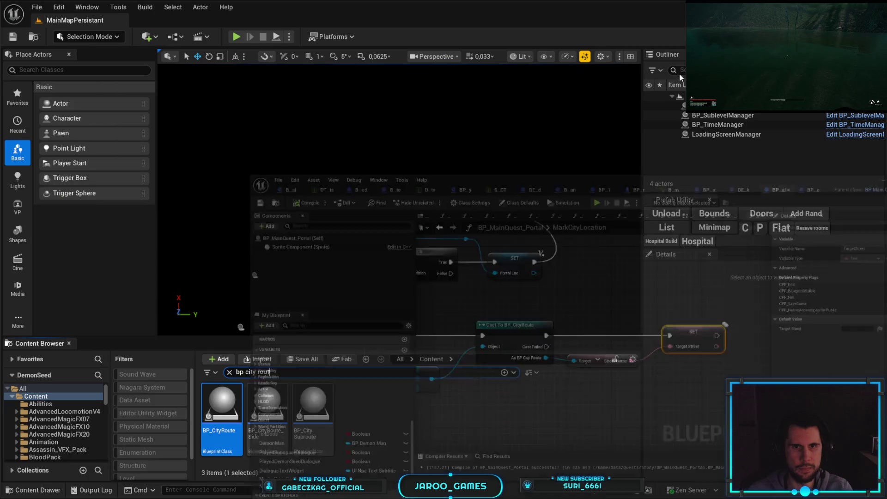
- Maximize the viewport, start Play-In-Editor, and view the PORTAL quest's location, Slums, Pioxis Ave
key("F11")
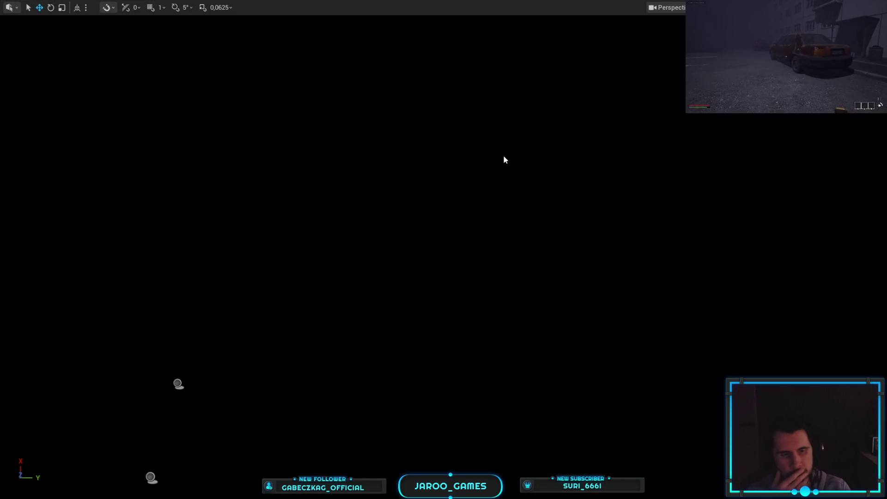
key("alt+p")
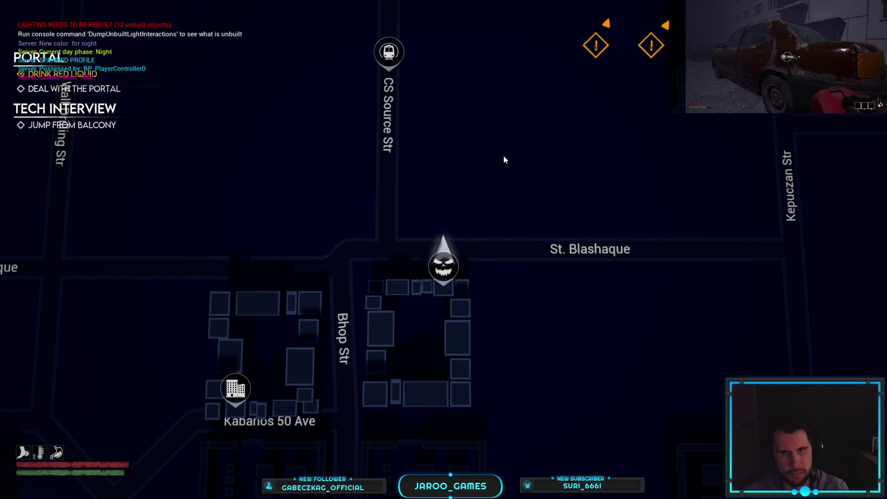
key("Tab")
left_click(585, 21)
mouse_move(696, 129)
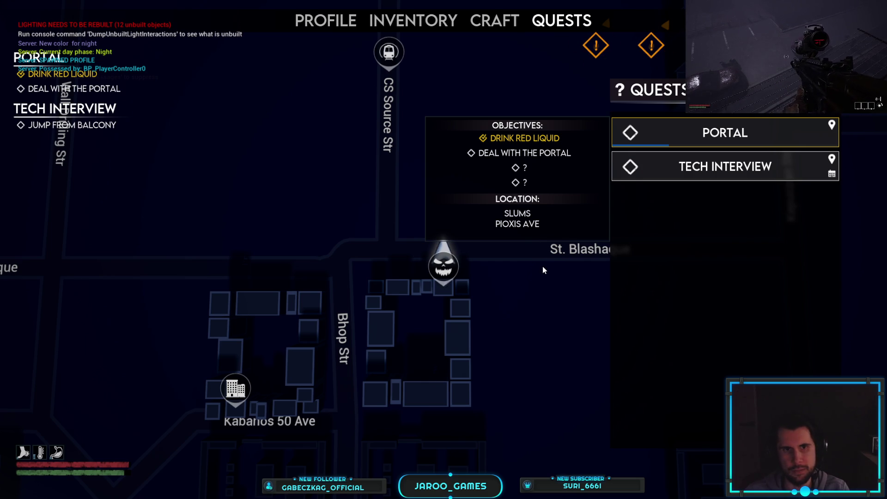
- Pan the city map north to Pioxis Ave and show the portal's info and route
key("i")
key("i")
key("w")
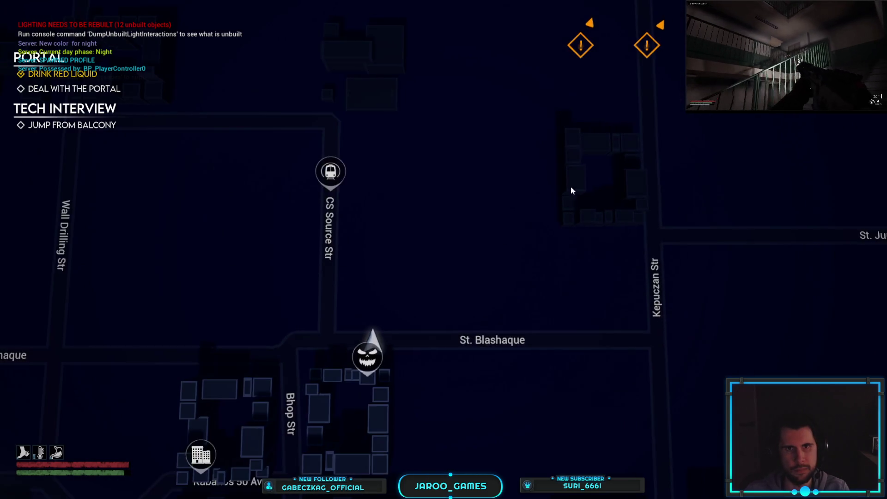
key("w")
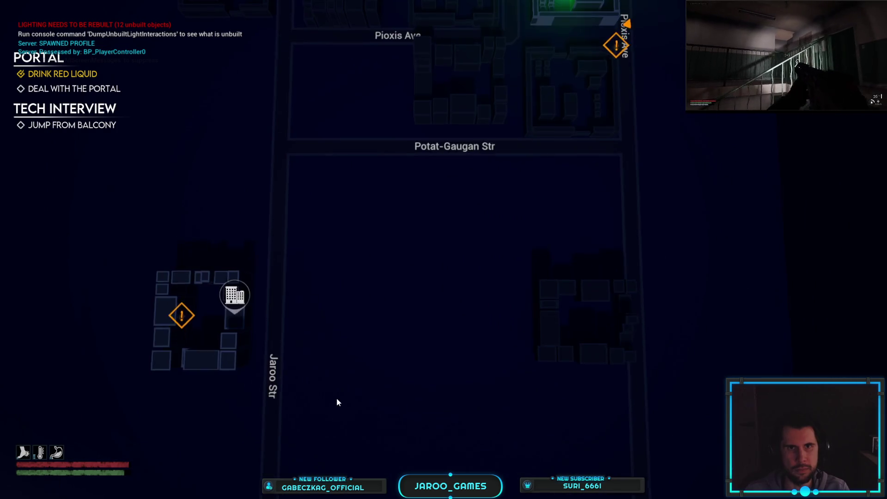
left_click(489, 195)
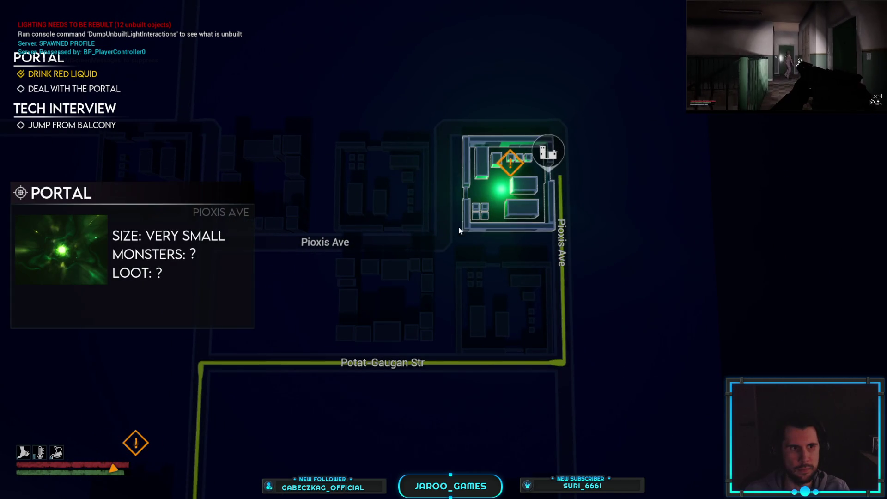
key("s")
key("a")
mouse_move(475, 306)
left_mouse_down()
mouse_move(489, 232)
mouse_move(473, 346)
mouse_move(514, 301)
mouse_move(595, 162)
mouse_move(542, 234)
left_mouse_up()
- Untrack and re-track the PORTAL quest, then select the Jaroo Str Residential Buildings
key("Tab")
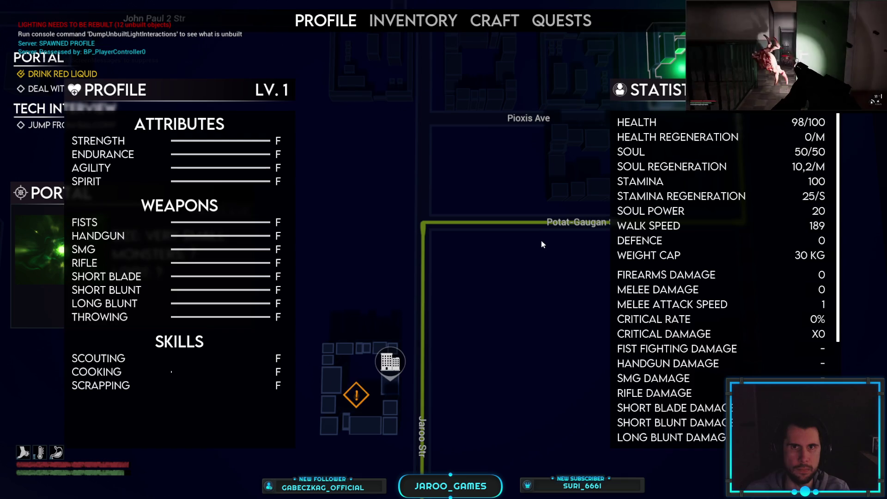
left_click(548, 23)
left_click(682, 142)
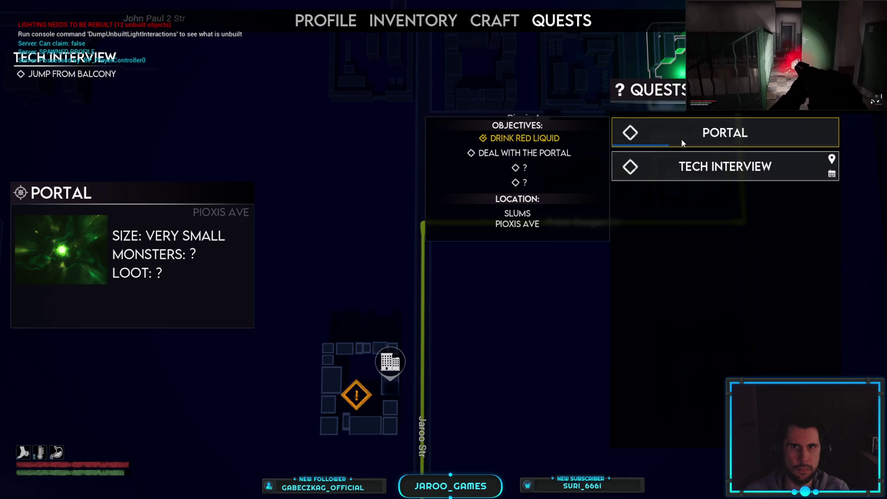
left_click(695, 129)
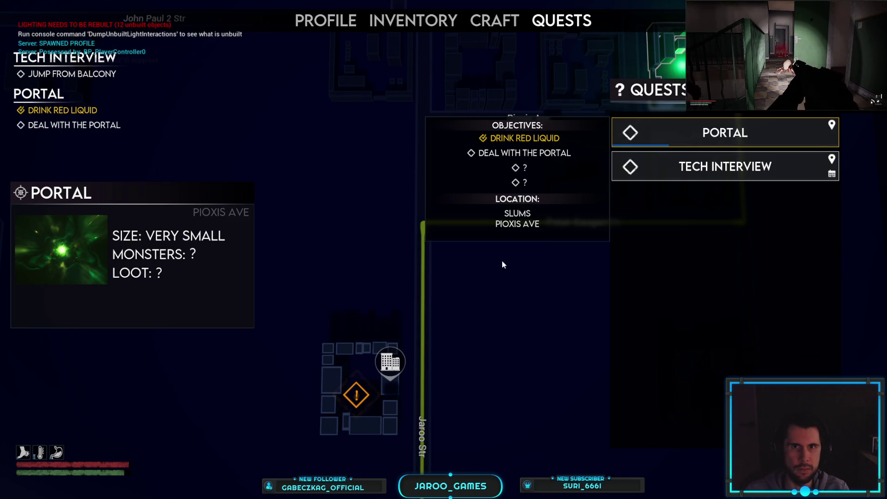
key("Tab")
mouse_move(477, 270)
left_mouse_down()
mouse_move(452, 284)
mouse_move(533, 179)
left_mouse_up()
left_click(445, 271)
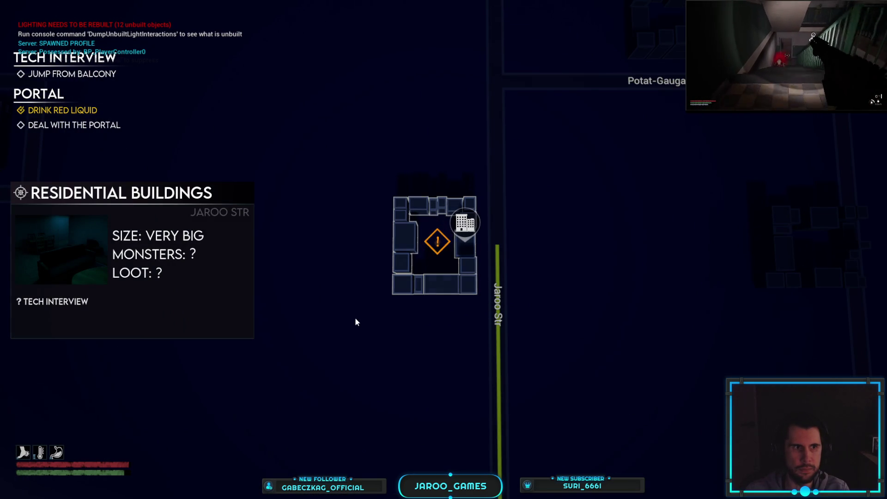
- Pan the map up Jaroo Str to the player's building and enter the Residential Buildings
mouse_move(376, 310)
left_mouse_down()
mouse_move(535, 90)
mouse_move(535, 45)
left_mouse_up()
scroll(535, 45, "down", 3)
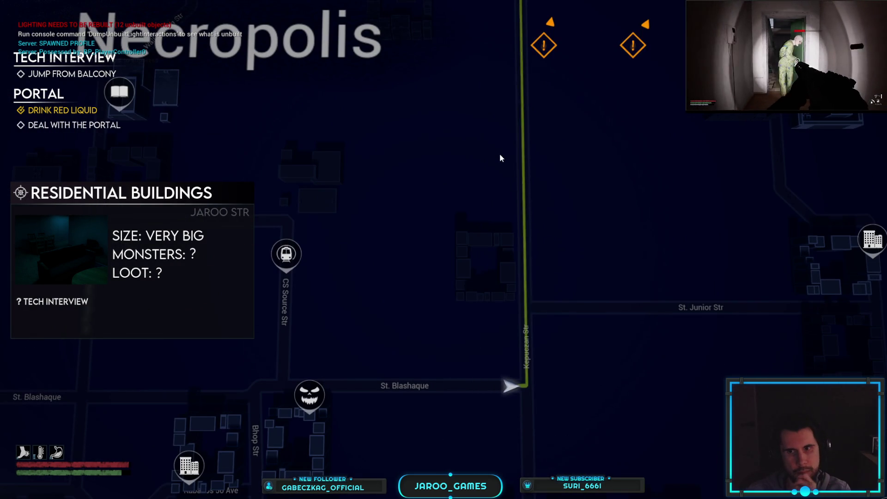
left_click_drag(501, 155, 501, 287)
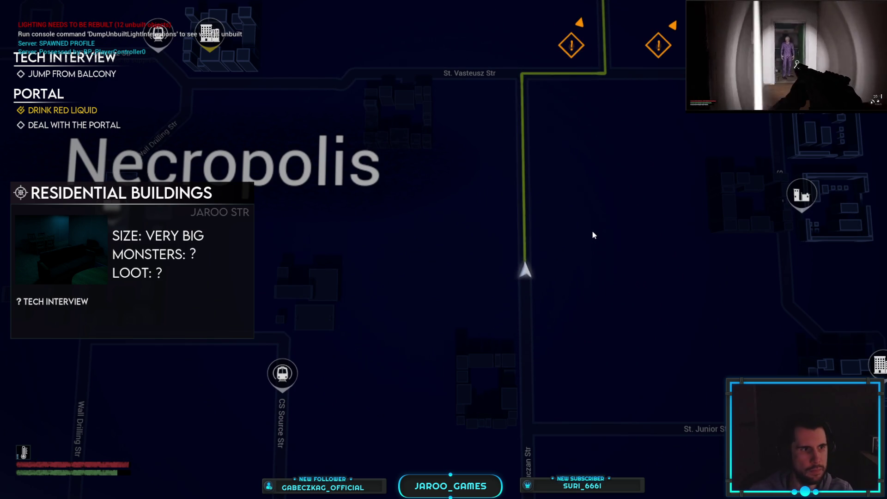
left_click_drag(589, 199, 580, 257)
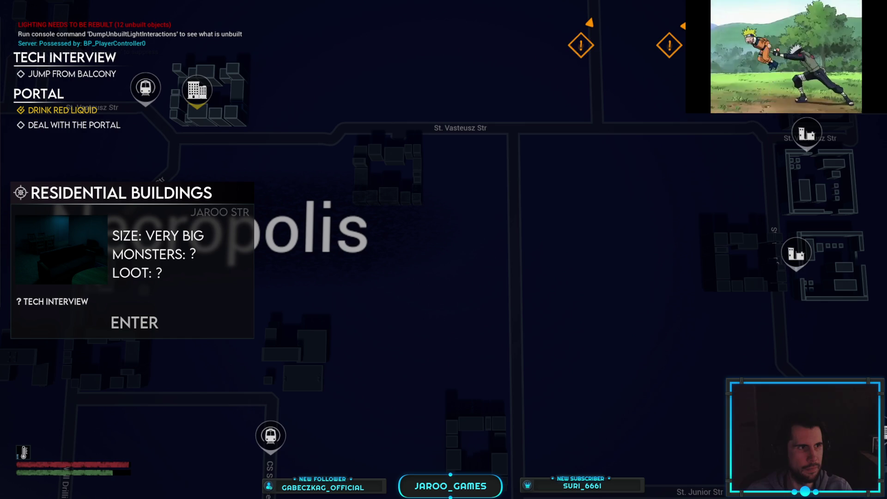
key("w")
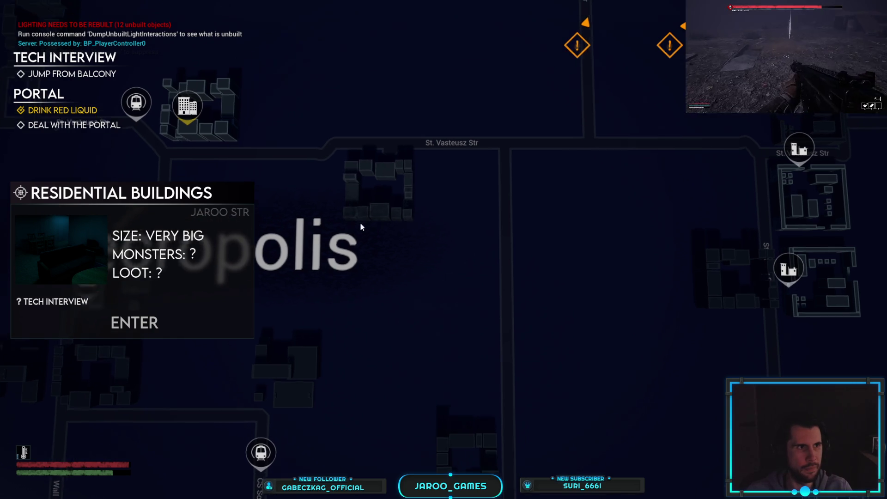
key("w")
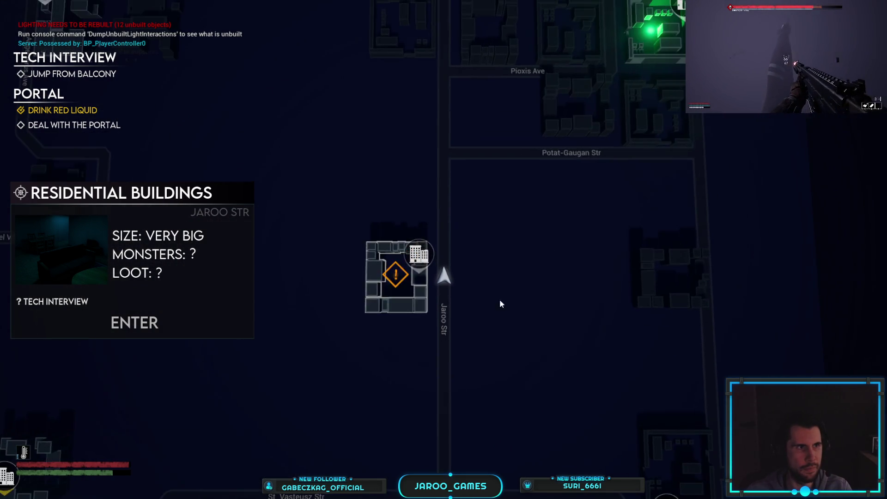
key("s")
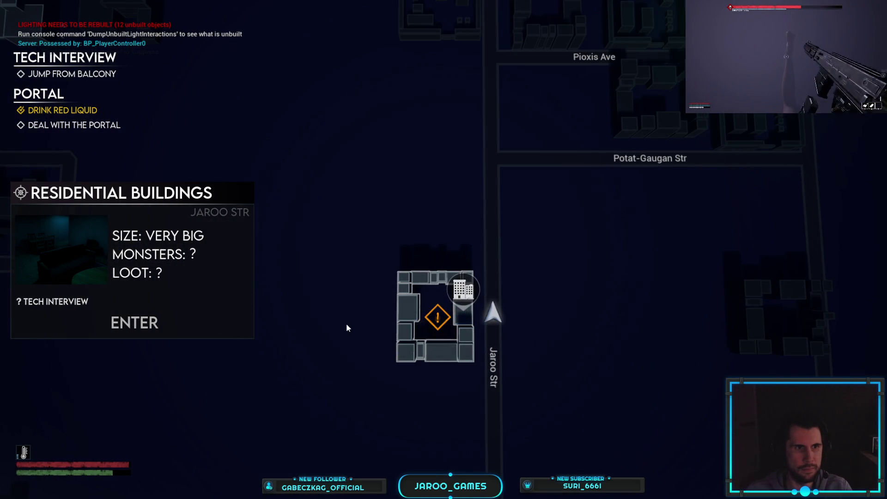
left_click(160, 322)
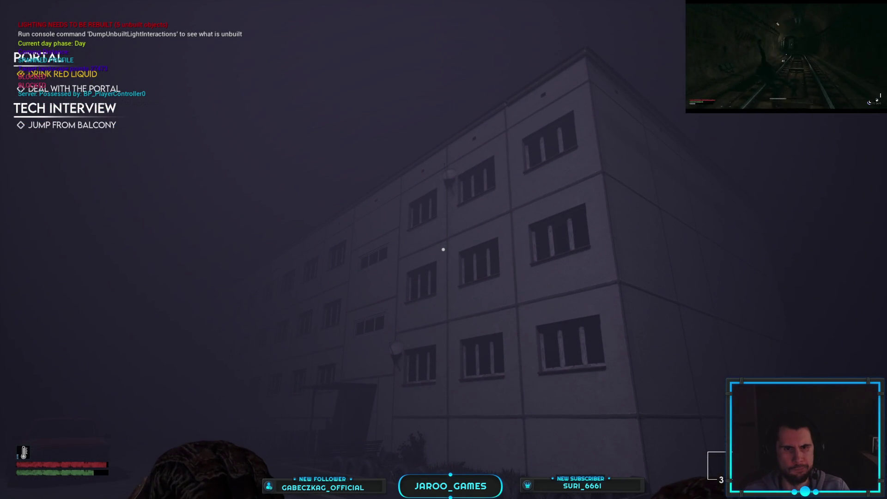
- Walk past the balconies and fence onto the sidewalk along the apartment block's wall
key("w")
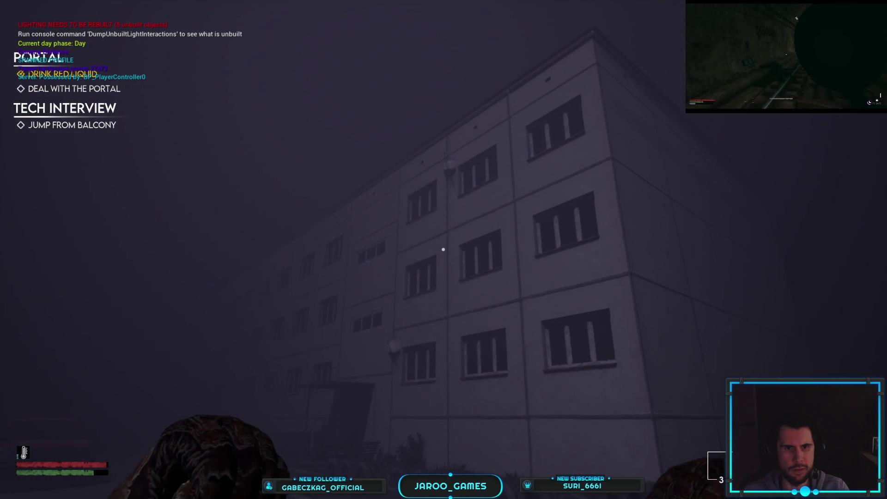
key("w")
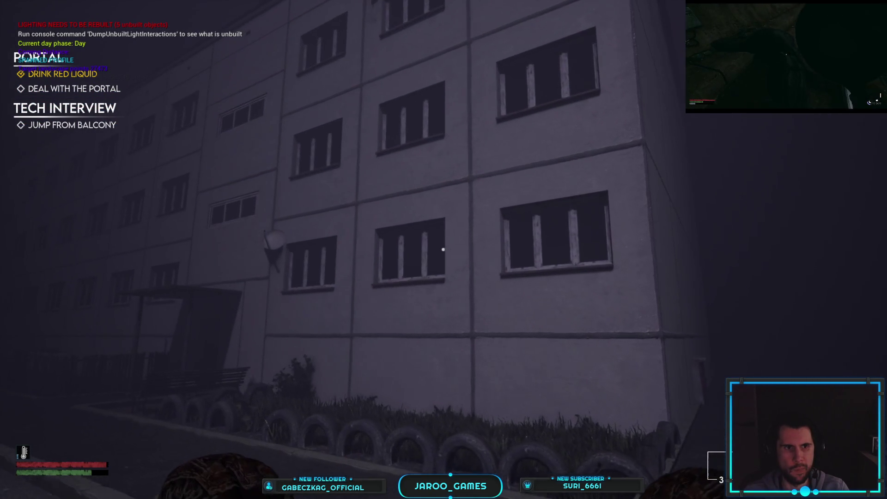
key("w")
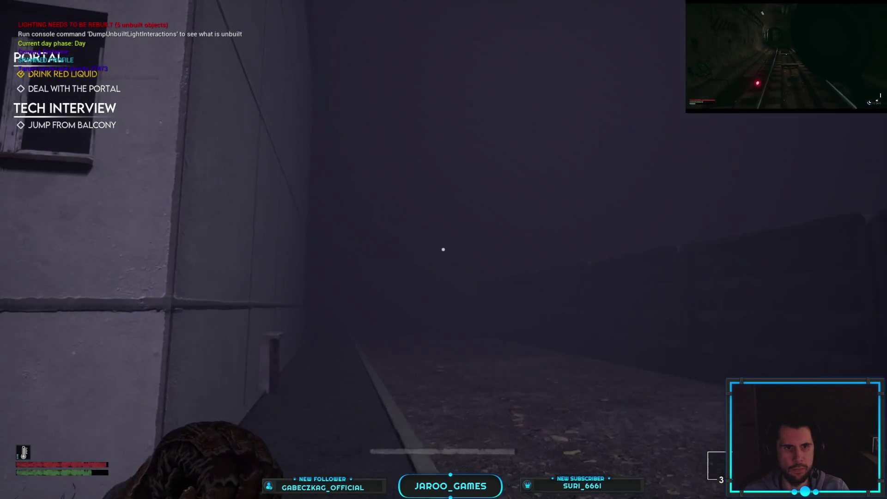
key("w")
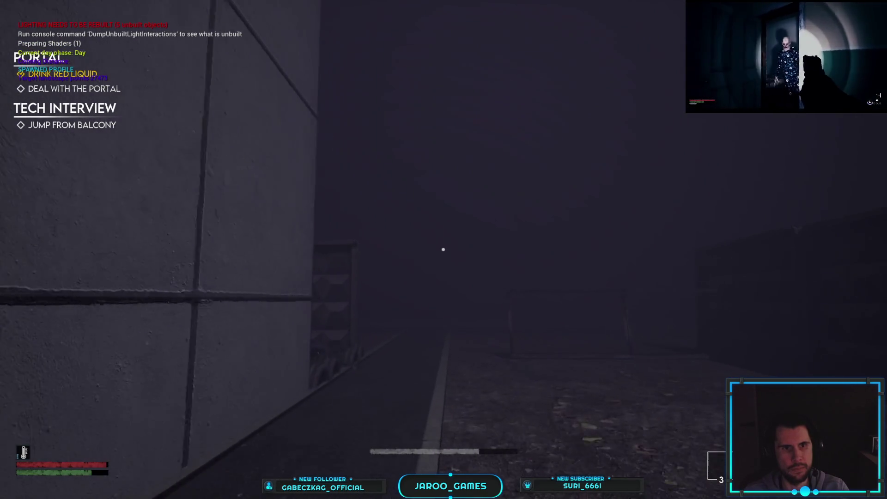
key("w")
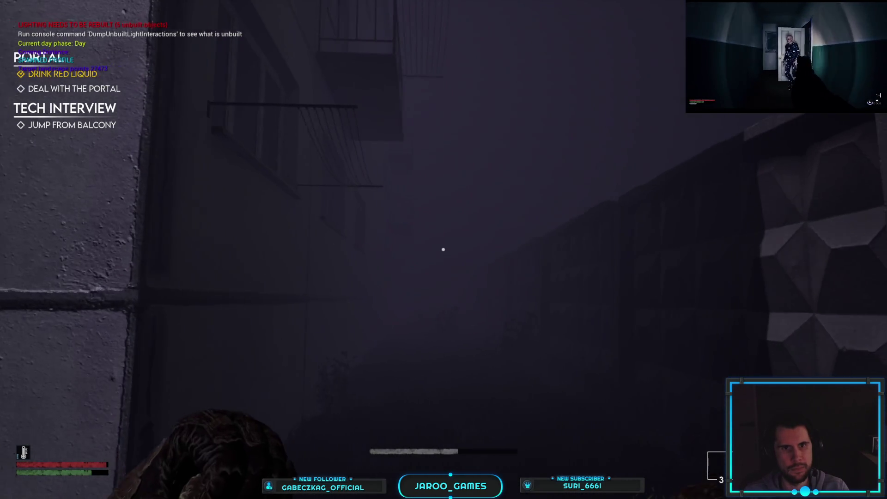
key("w")
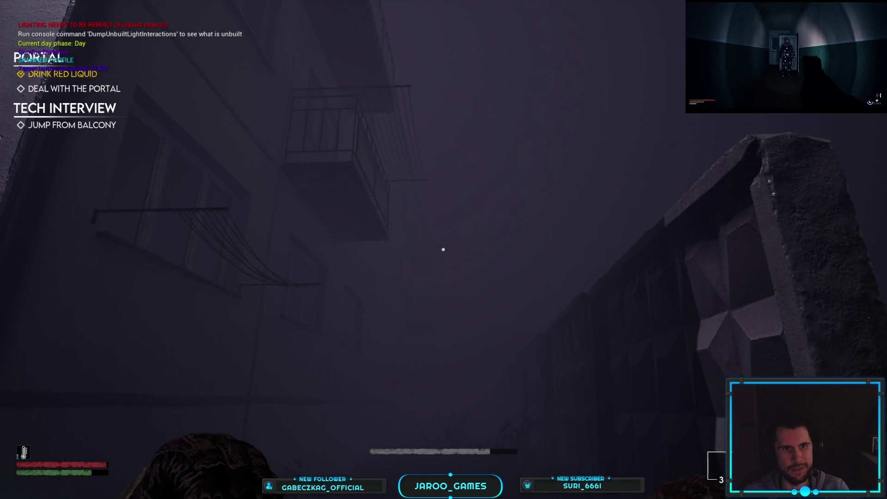
key("w")
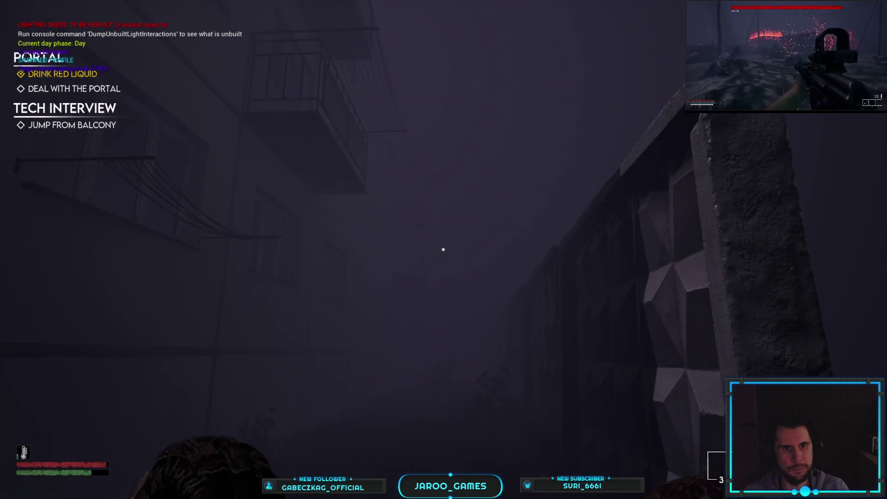
key("w")
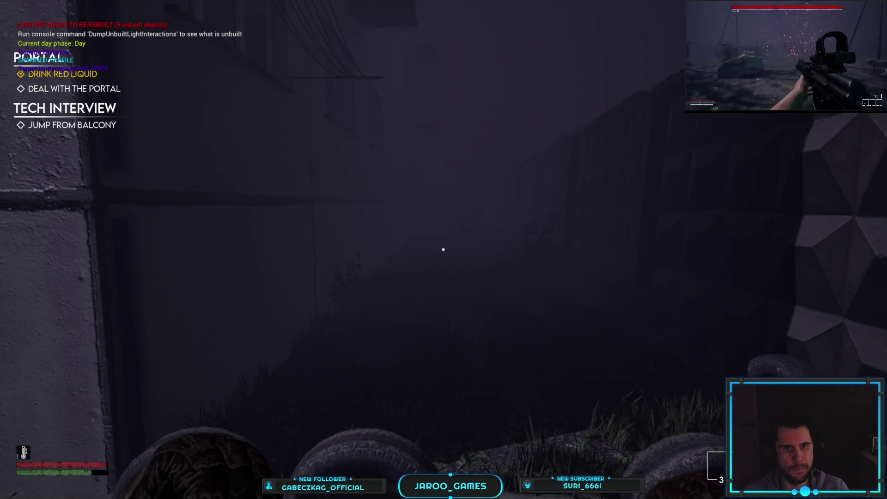
key("w")
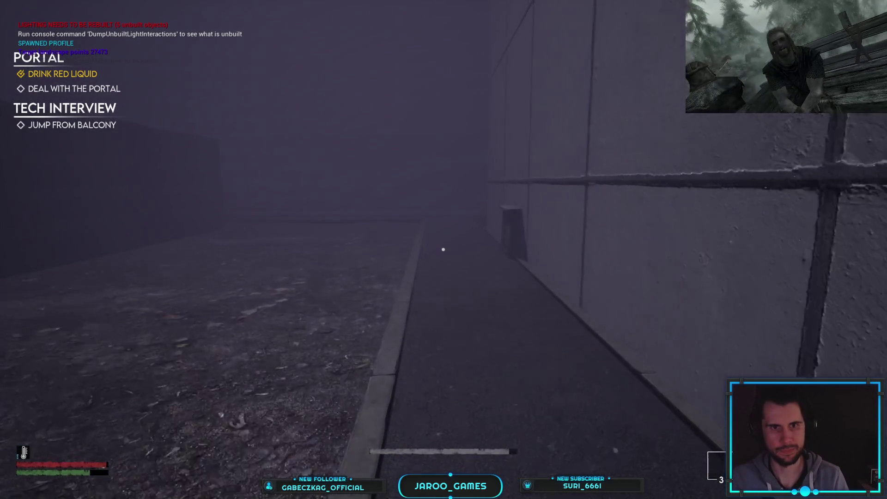
key("w")
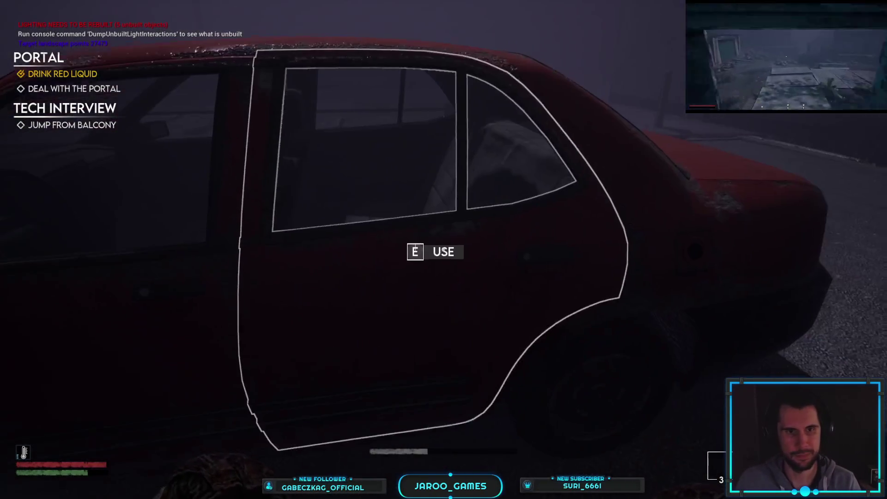
- Open and close the car's rear door, then walk to the shop and open its door
key("e")
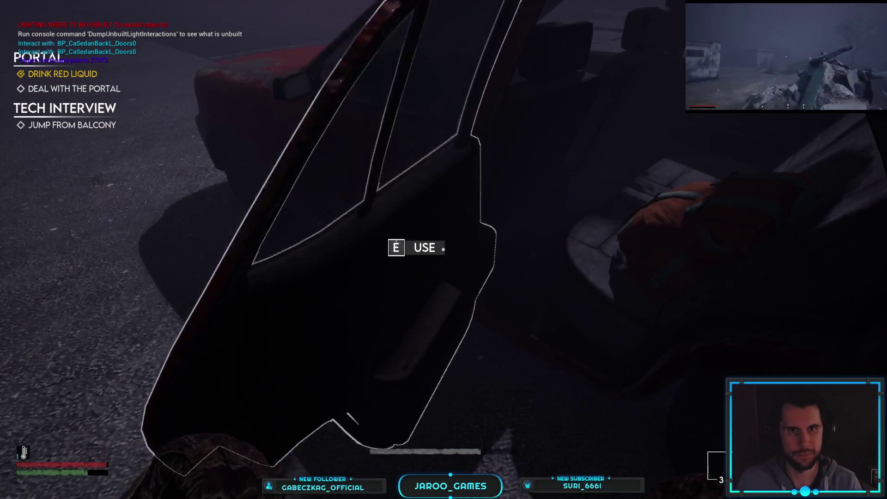
key("e")
key("e")
key("e")
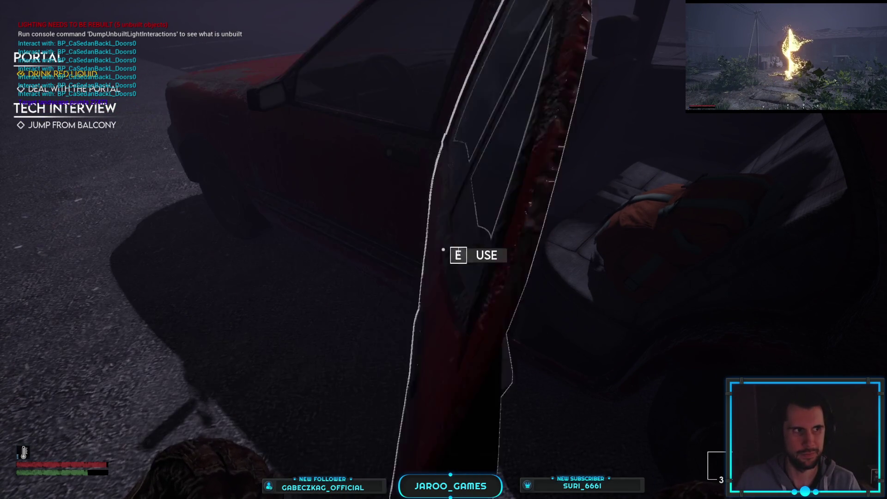
mouse_move(443, 249)
key("shift+w")
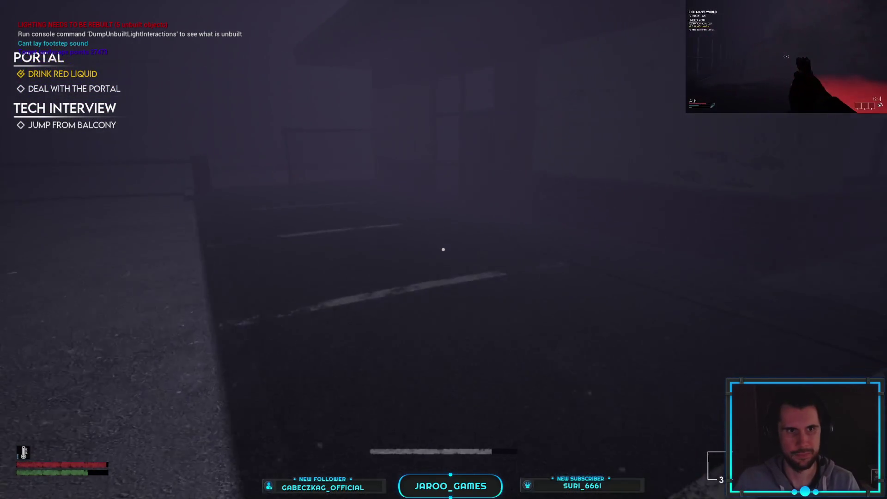
key("w")
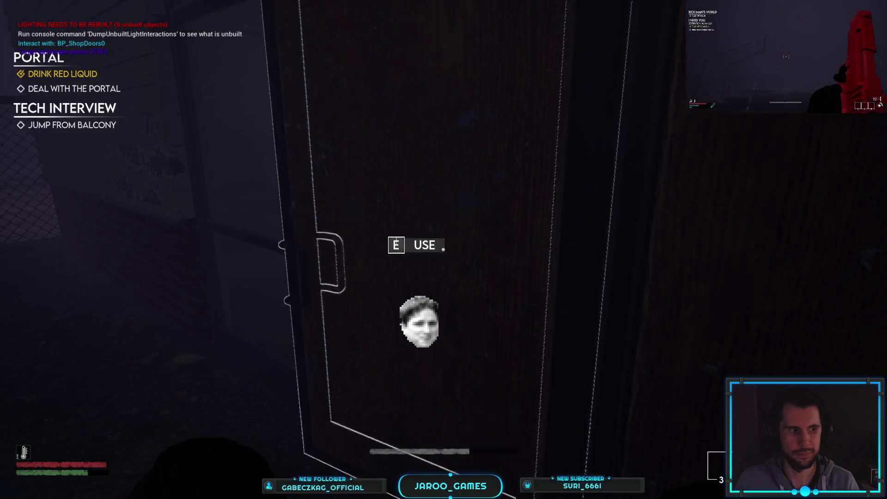
key("e")
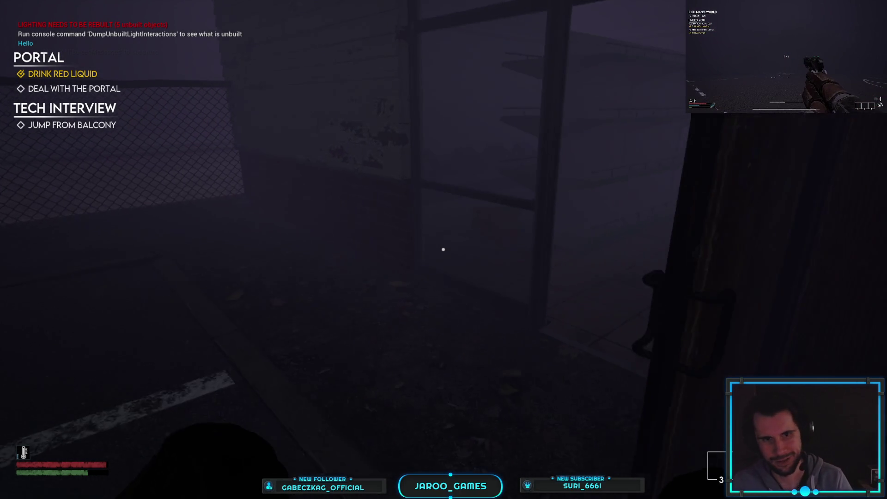
- Rerun the kill-all-enemies console command and walk into the shop to the wall shelves
key("grave")
key("Up")
key("Up")
key("Up")
key("Up")
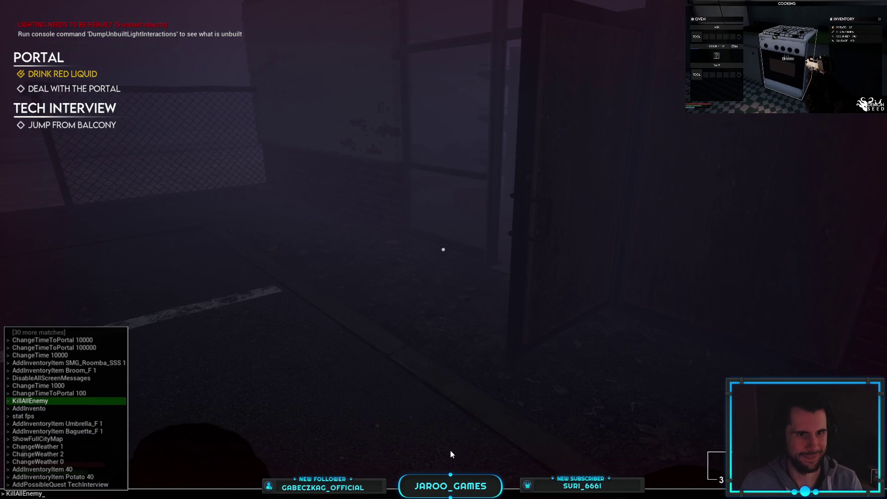
key("Return")
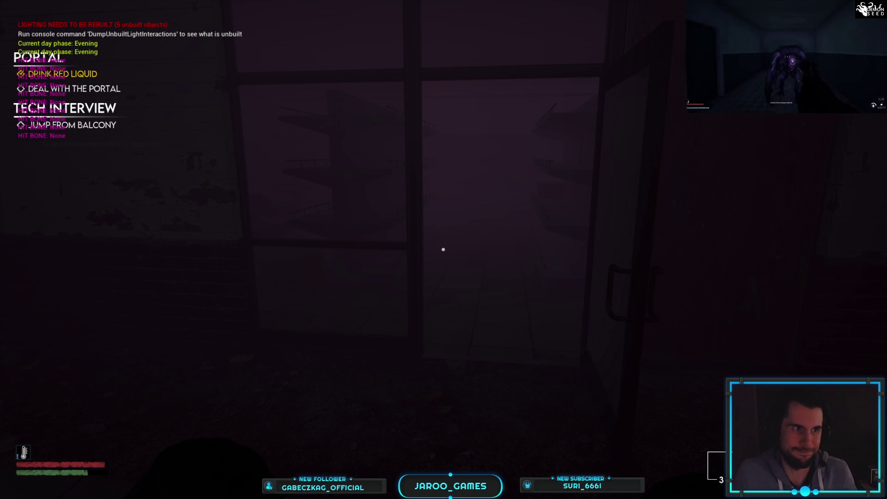
key("w")
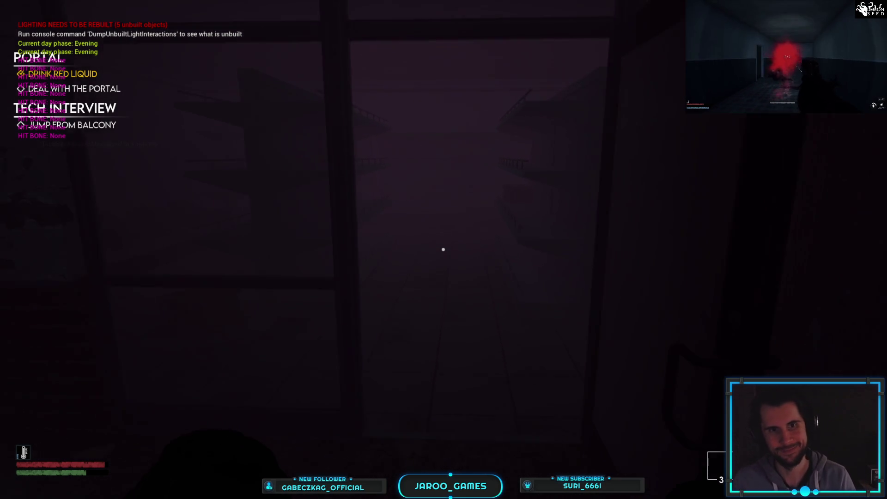
key("w")
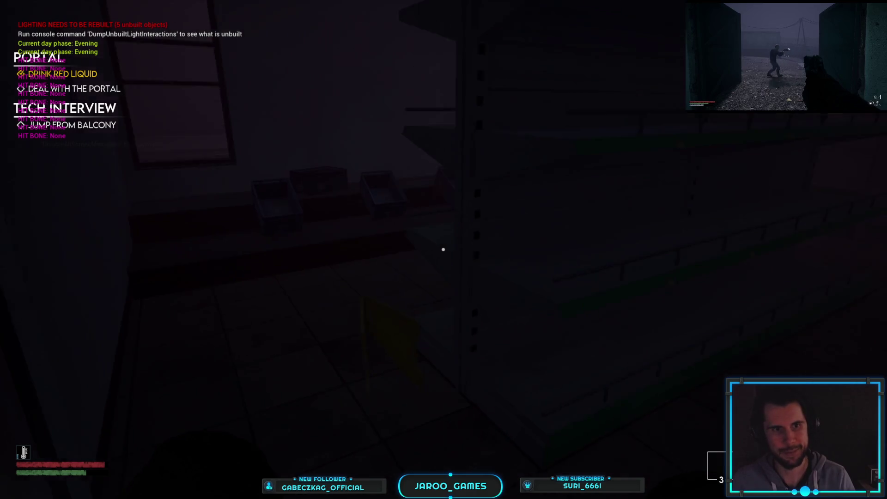
key("w")
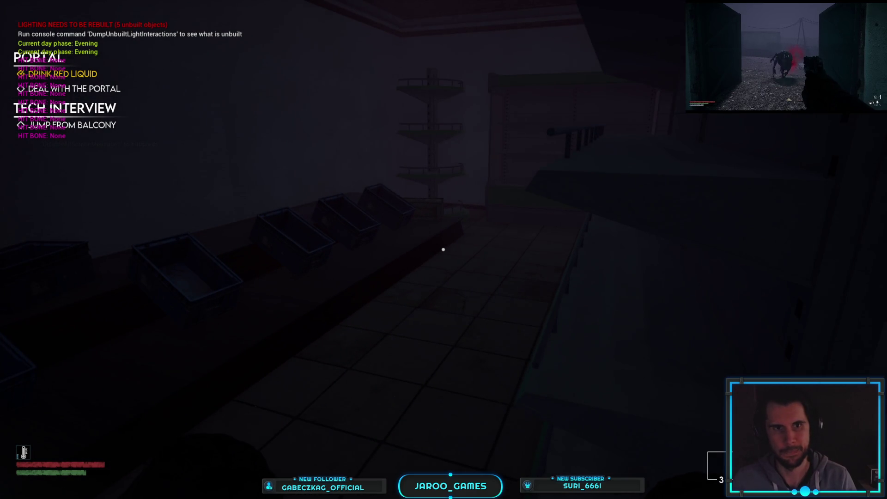
key("w")
key("w")
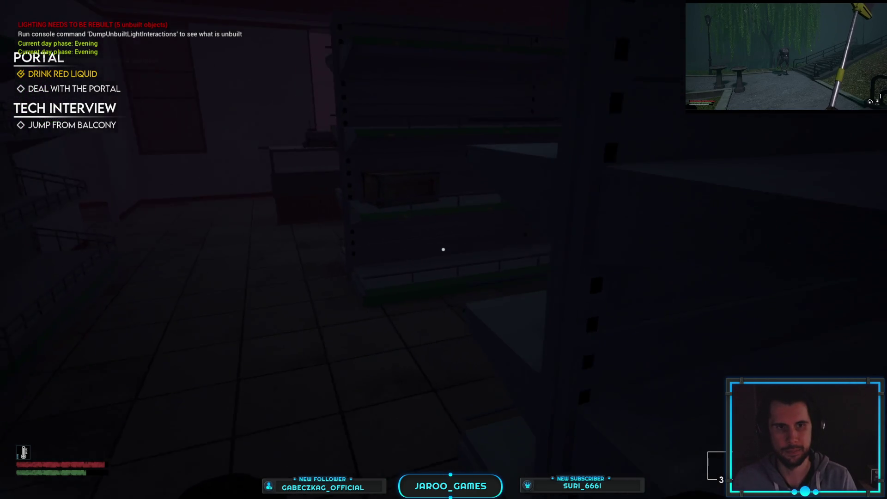
- Walk through to the counter and pick up the Gran Chico handgun
key("w")
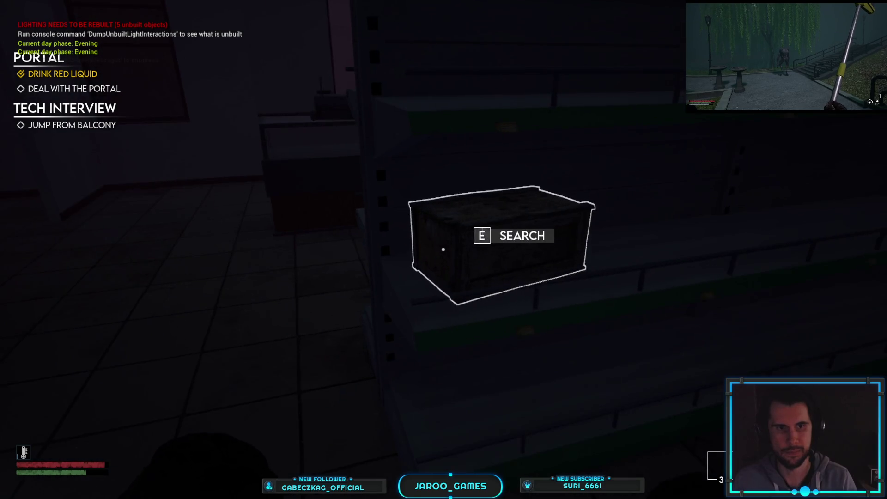
key("w")
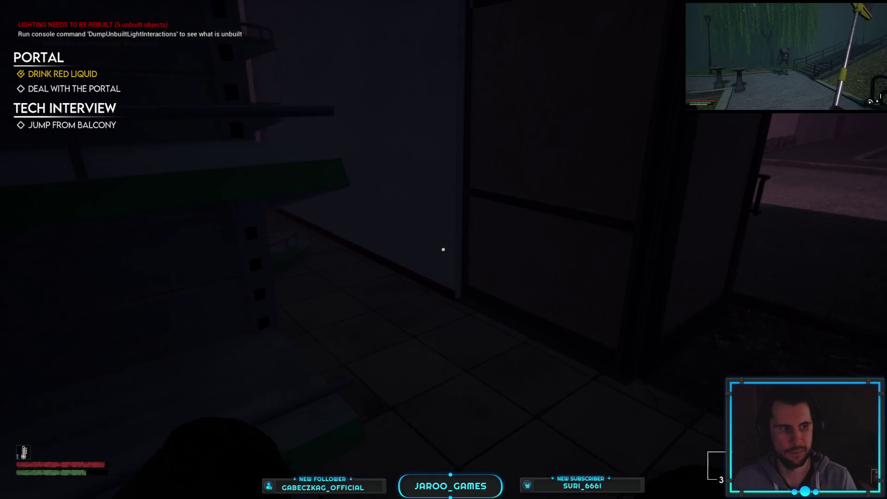
key("w")
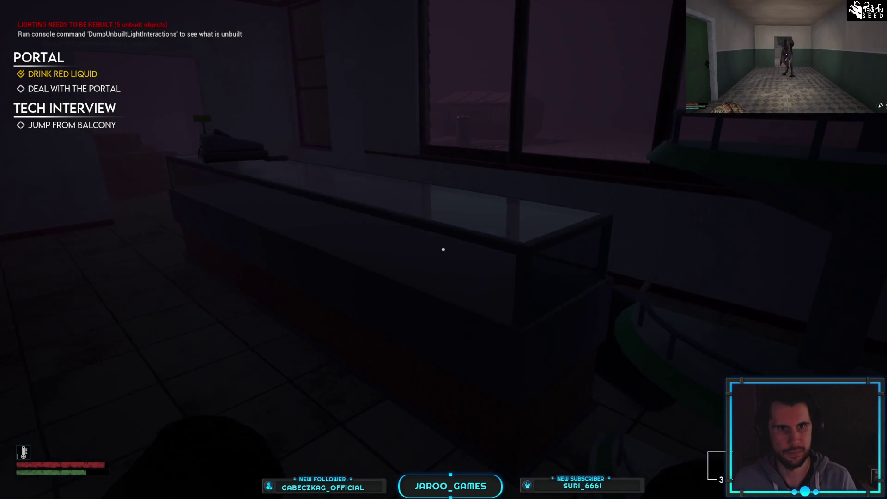
key("w")
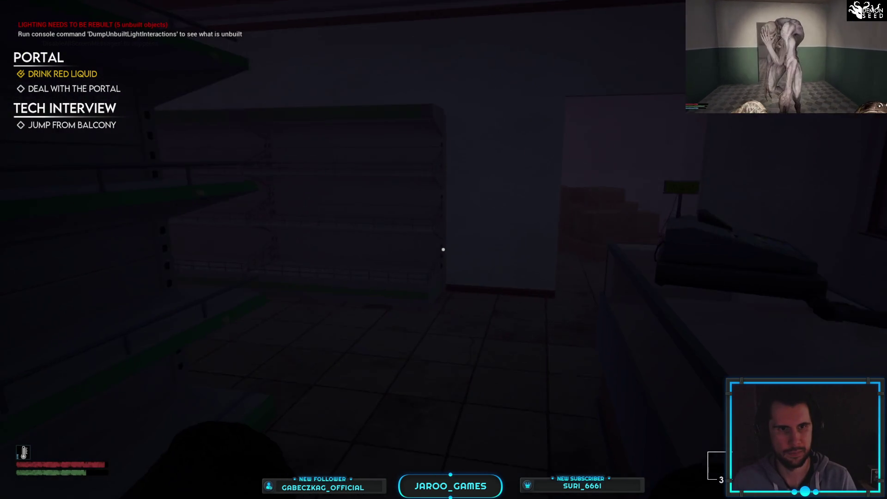
key("w")
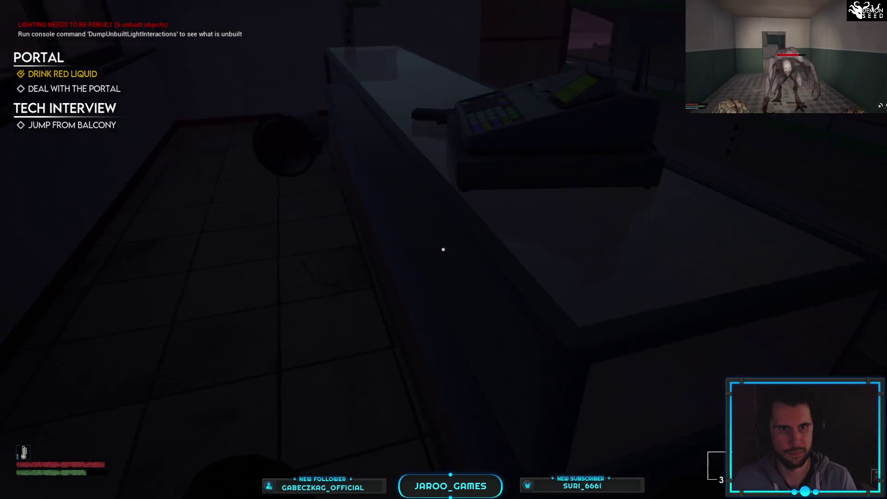
key("w")
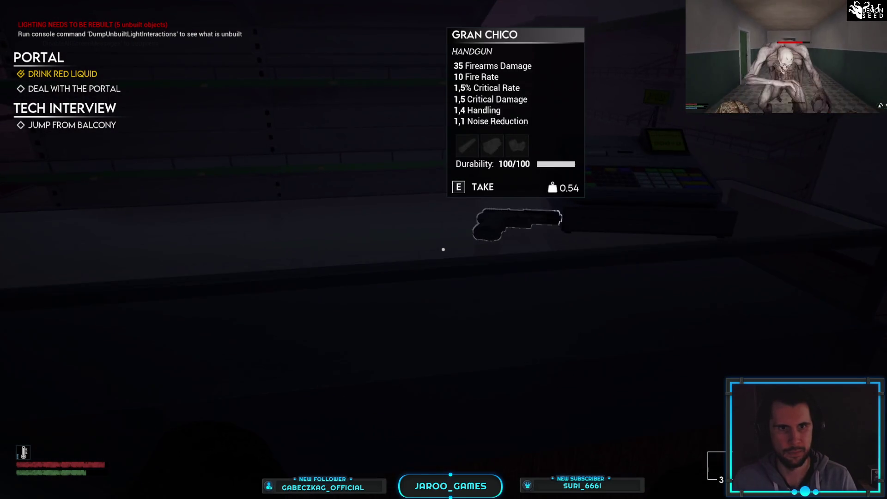
mouse_move(443, 250)
key("e")
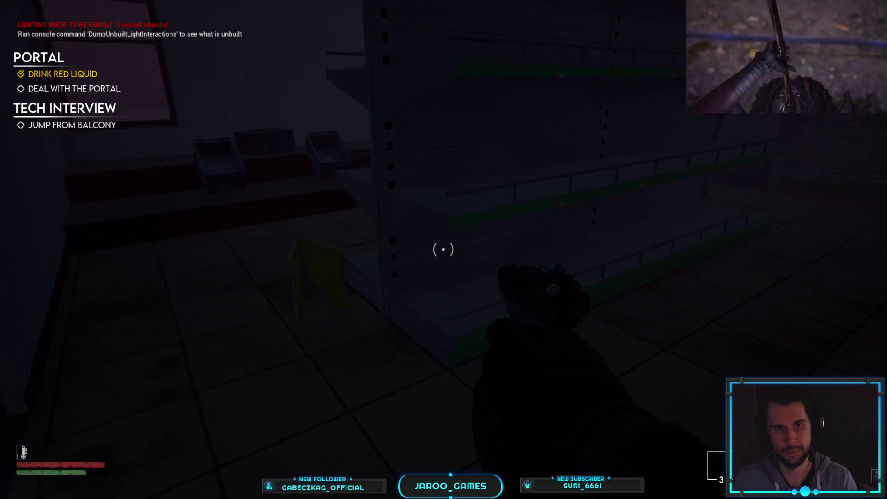
- Leave through the shop door and walk along the curb and parking lot to the red car
key("e")
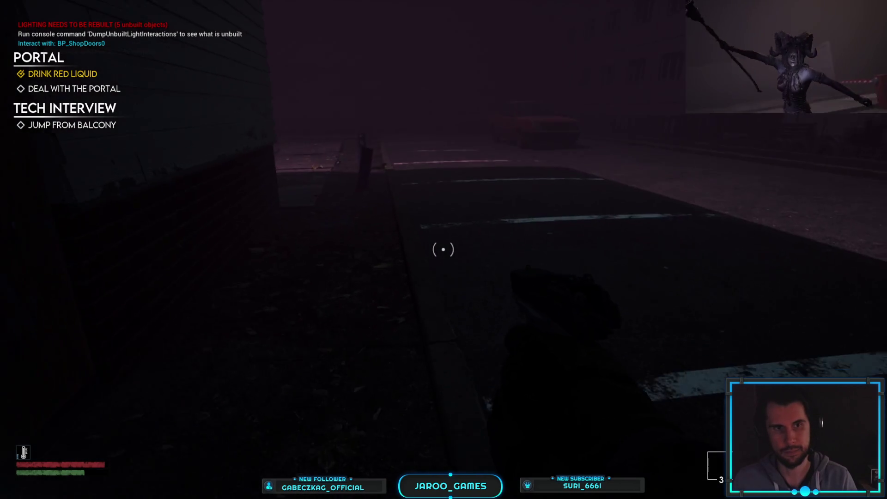
key("w")
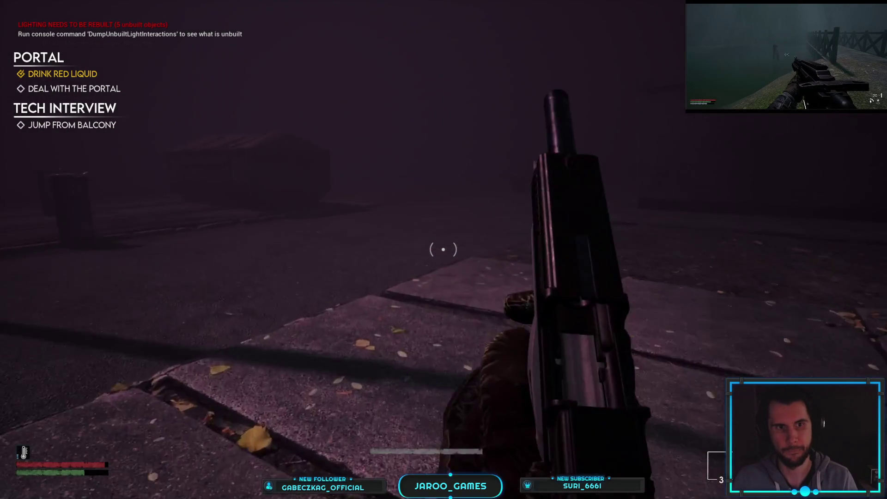
key("w")
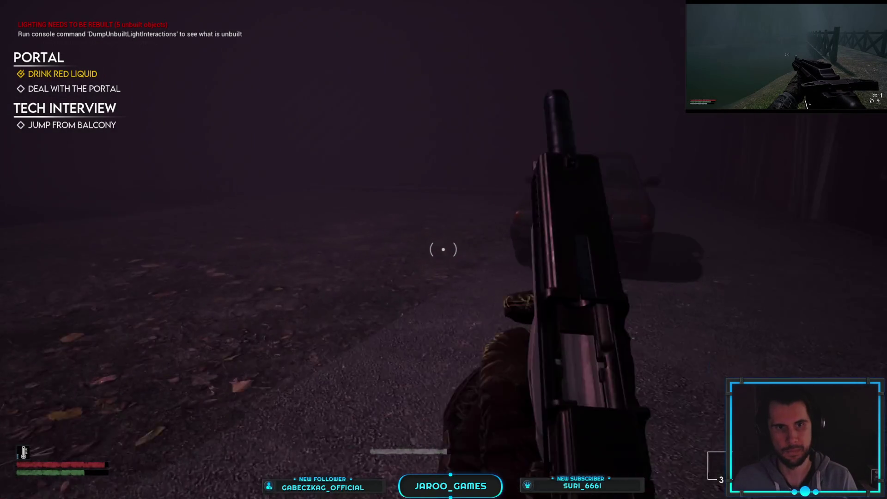
key("w")
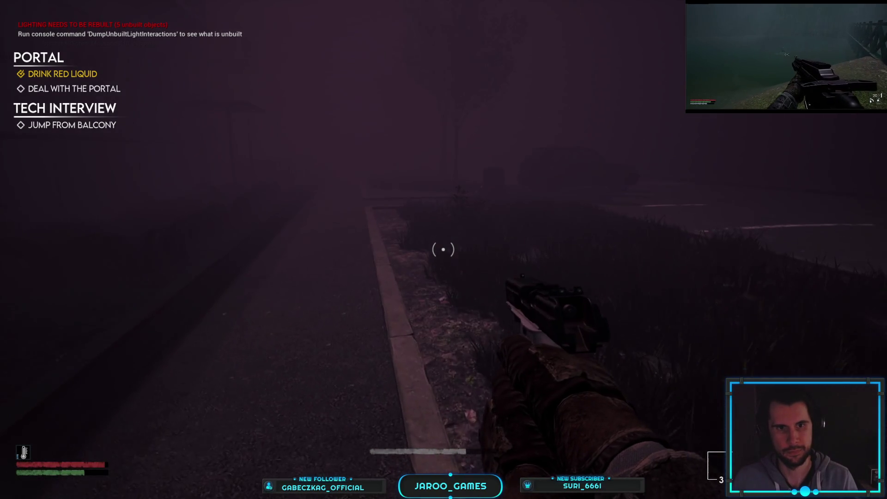
key("w")
key("w")
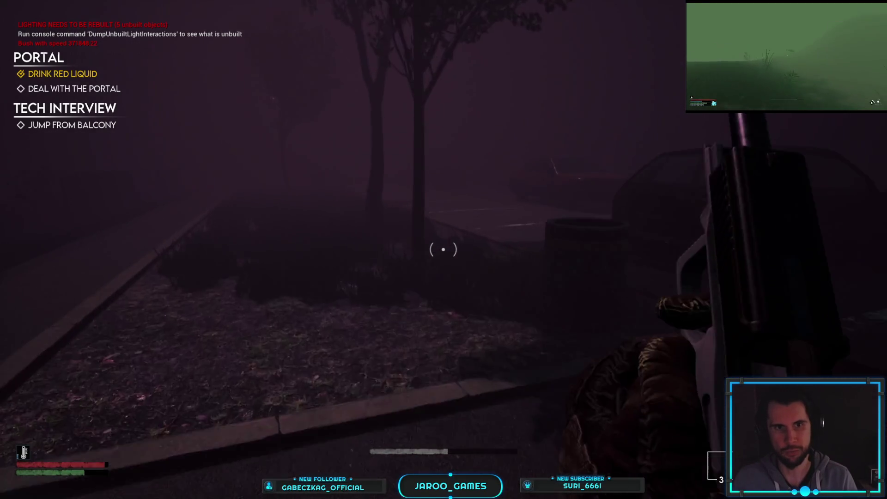
key("w")
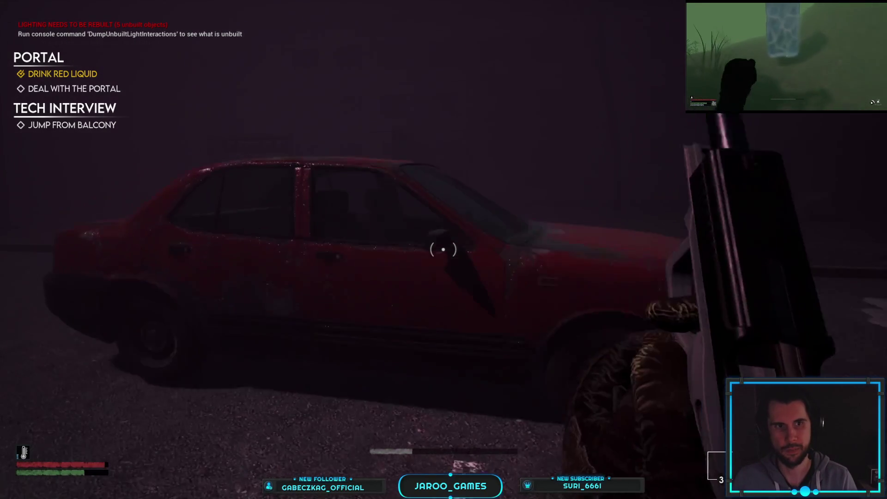
key("w")
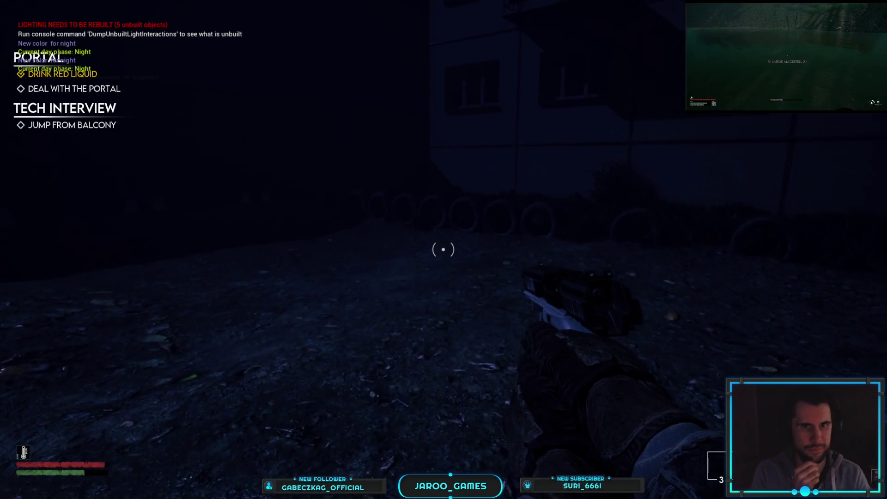
- Walk to the blue-lit wall, cycling between rifle, pistol and SMG, ending on the pistol
key("w")
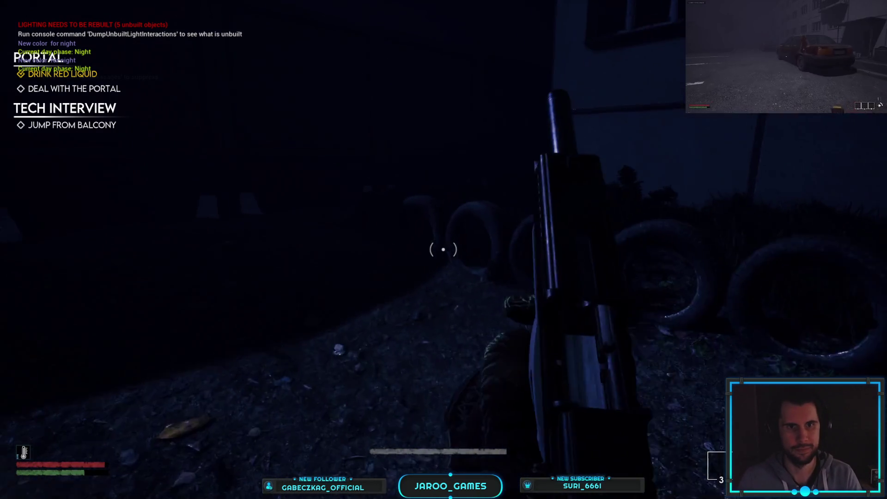
key("w")
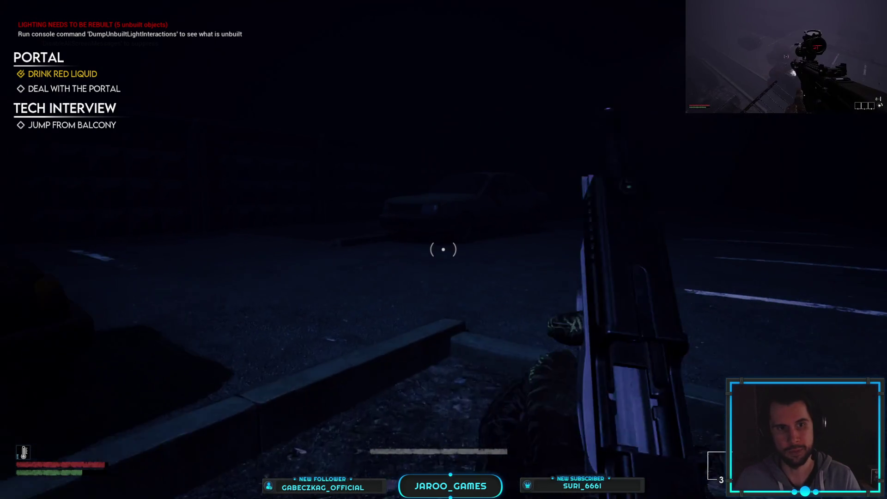
key("2")
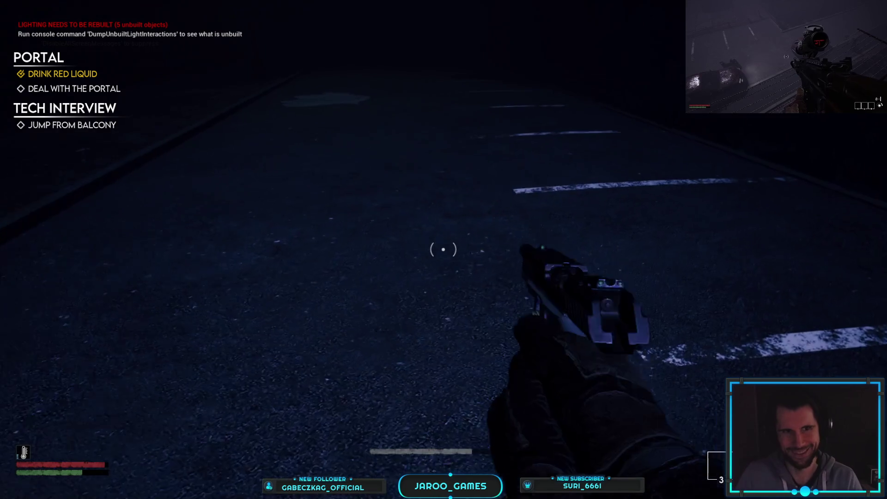
key("1")
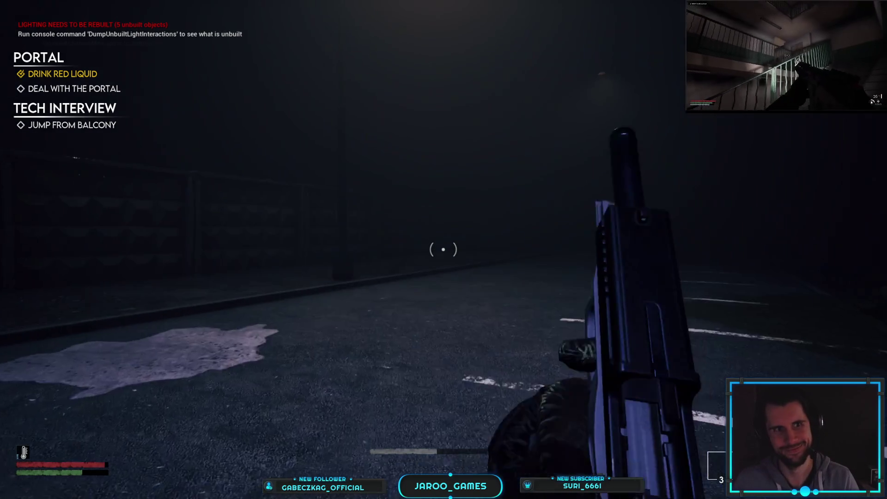
key("2")
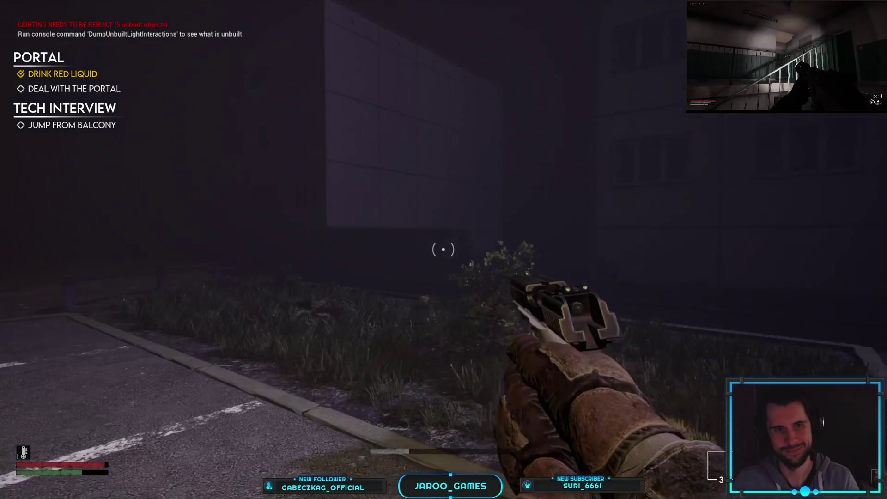
key("1")
key("3")
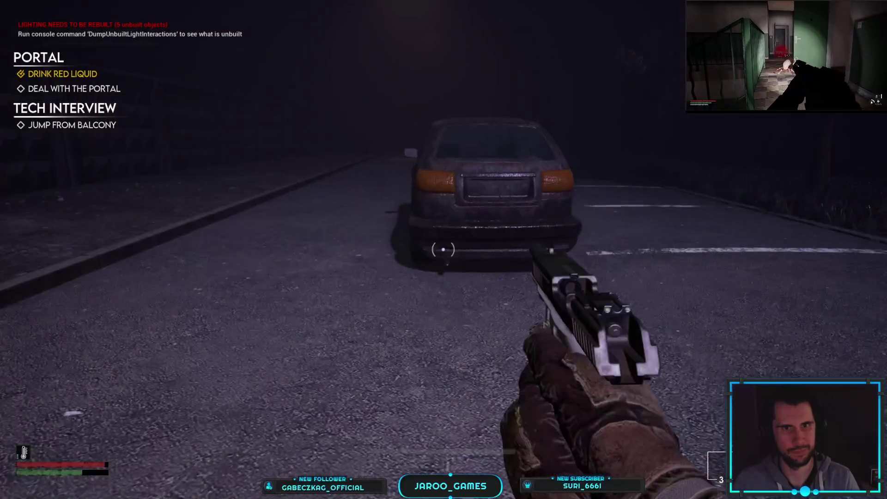
key("1")
key("w")
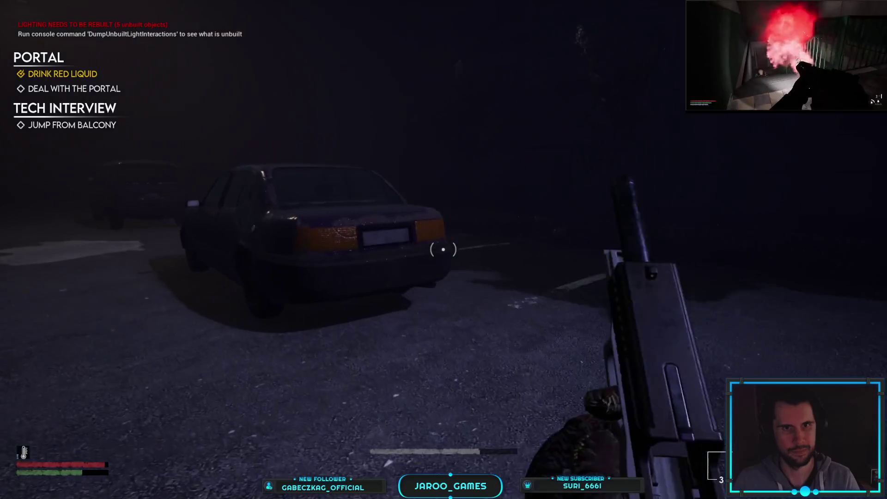
key("2")
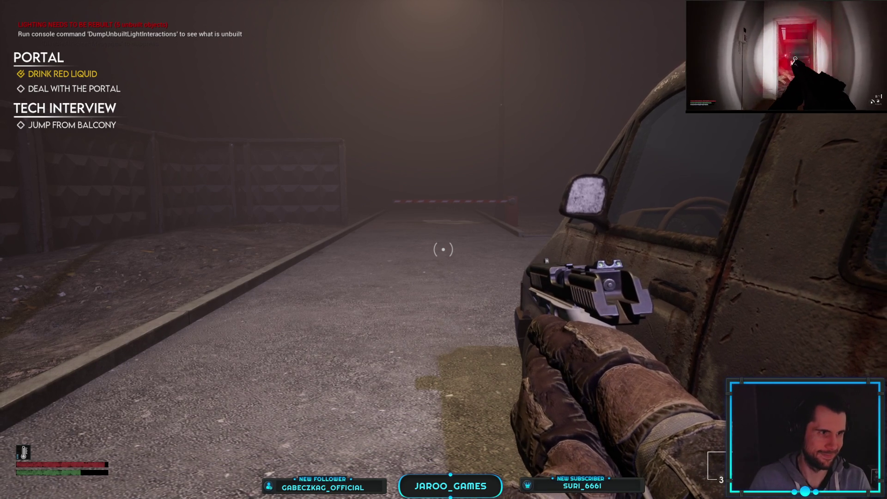
- Walk past the car across the parking lot and fenced yard back onto the foggy street
key("w")
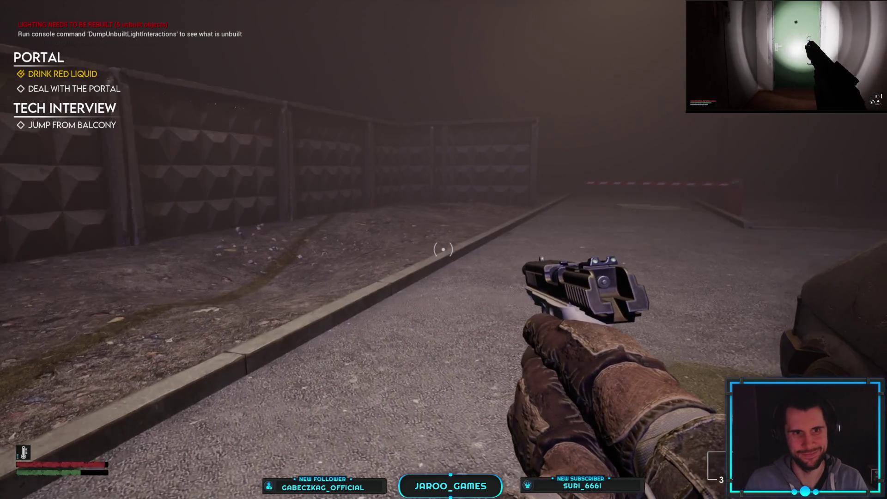
key("w")
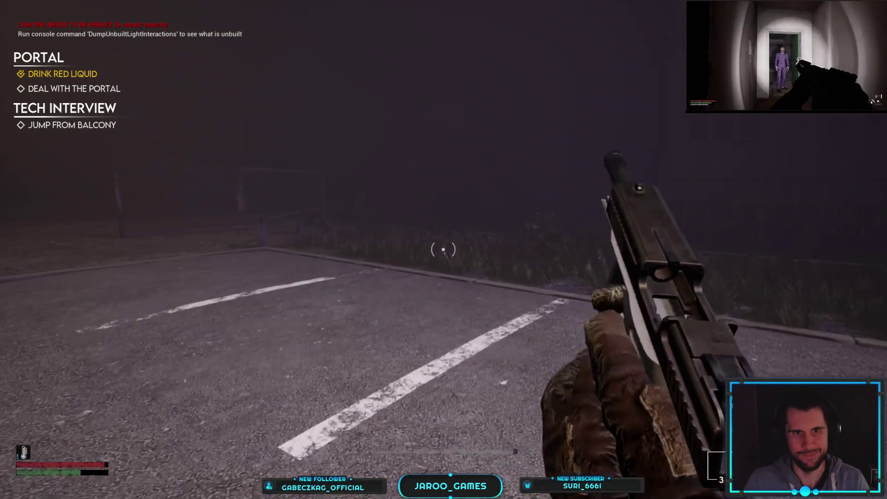
key("w")
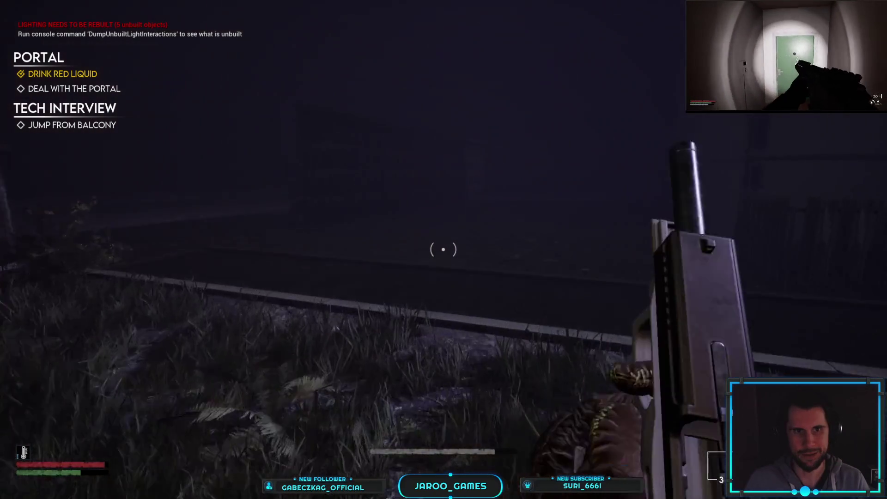
key("w")
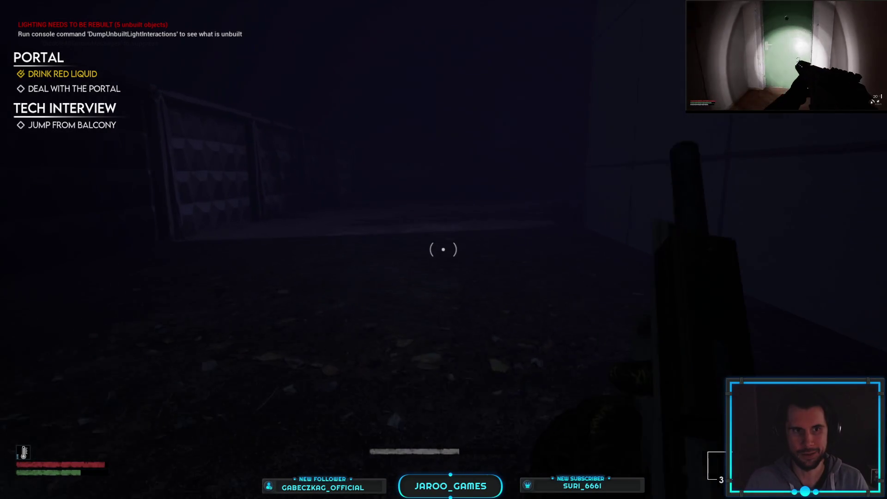
key("w")
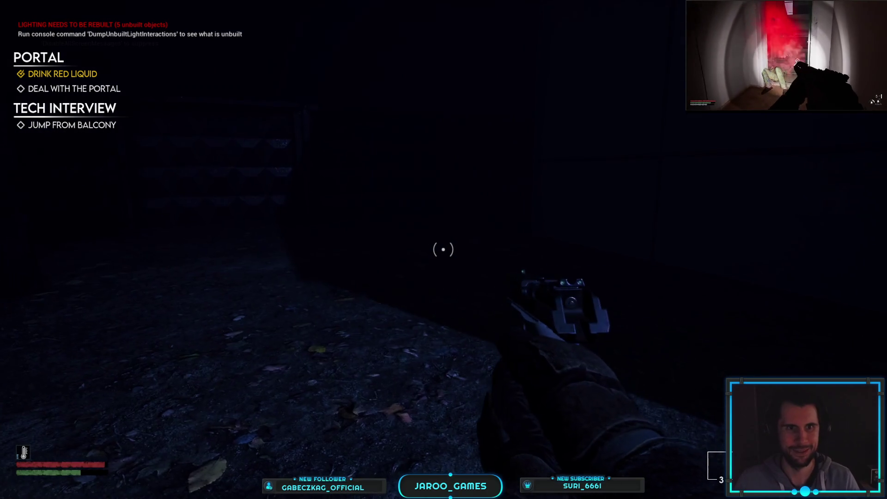
key("w")
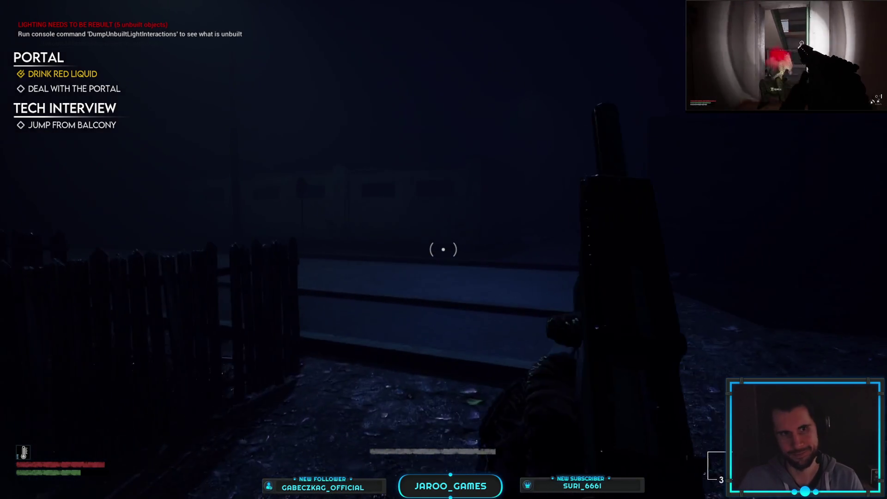
key("w")
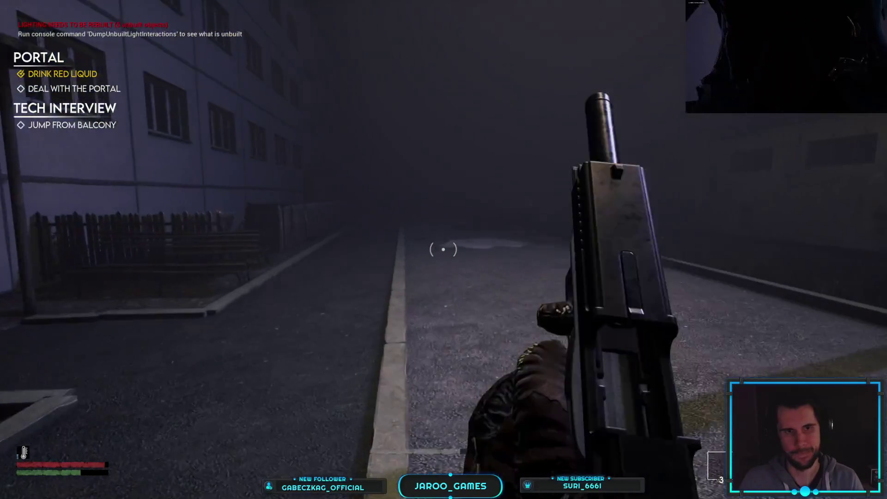
key("w")
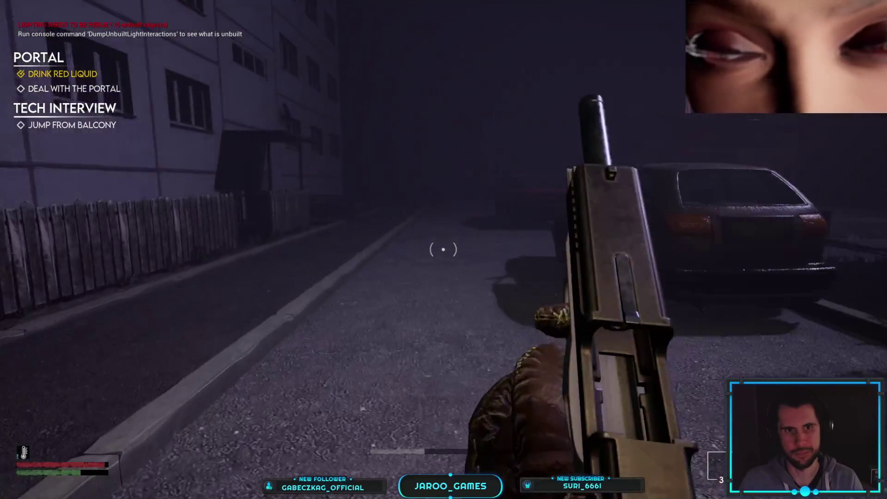
key("w")
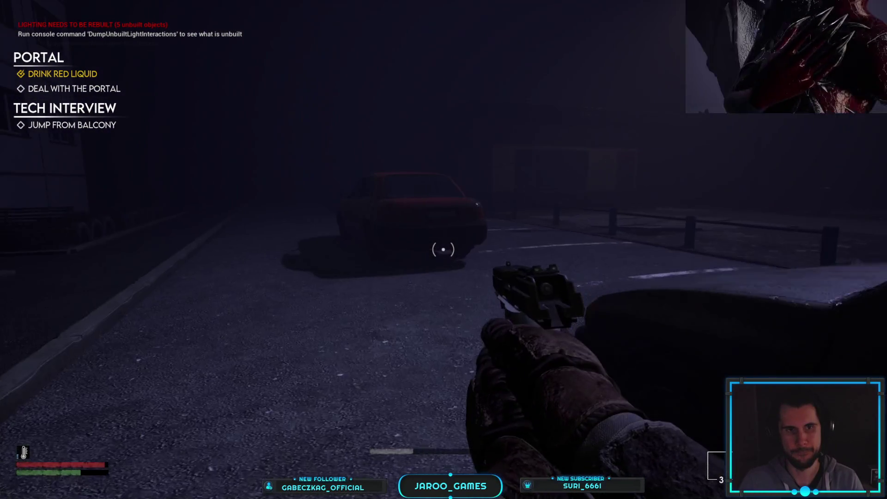
key("w")
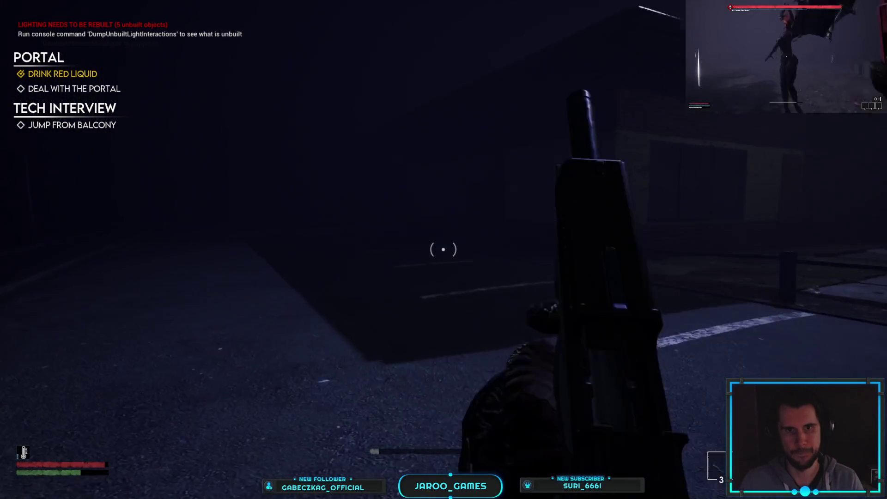